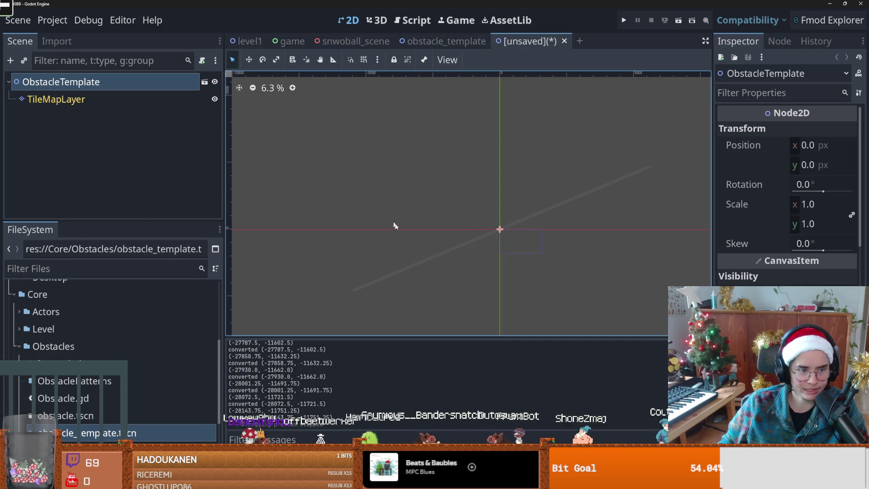
Create an inherited scene from obstacle_template and rename its root node to Rock1
left_click(86, 85)
type("Rock1")
key("Return")
double_click(76, 82)
key("Return")
Paste the five rocks under the Rock1 scene's TileMapLayer
key("ctrl+s")
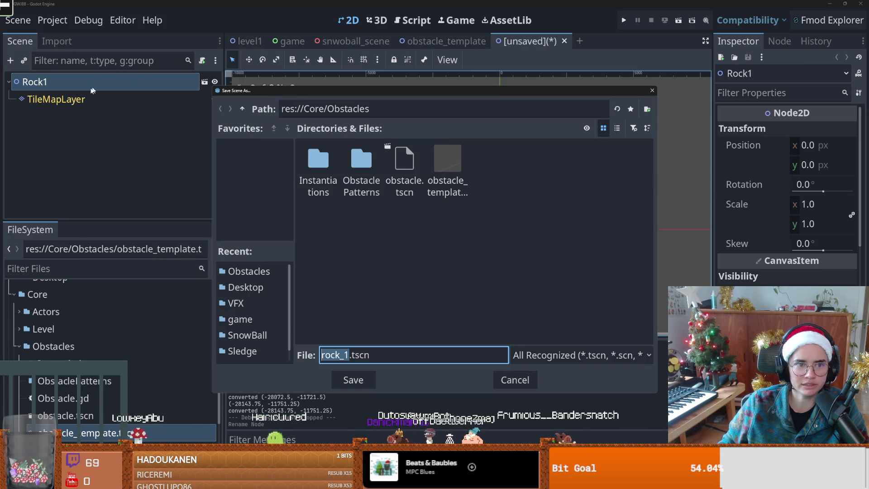
left_click(521, 378)
left_click(56, 99)
key("ctrl+v")
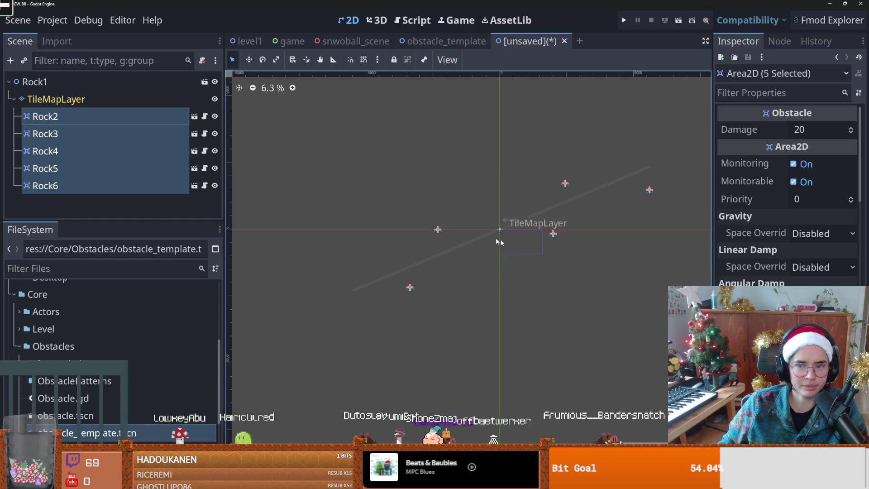
scroll(488, 254, "up", 1)
Save it as rock_1.tscn in Obstacle Patterns, then return to level1's ObstacleTiles layer
key("ctrl+s")
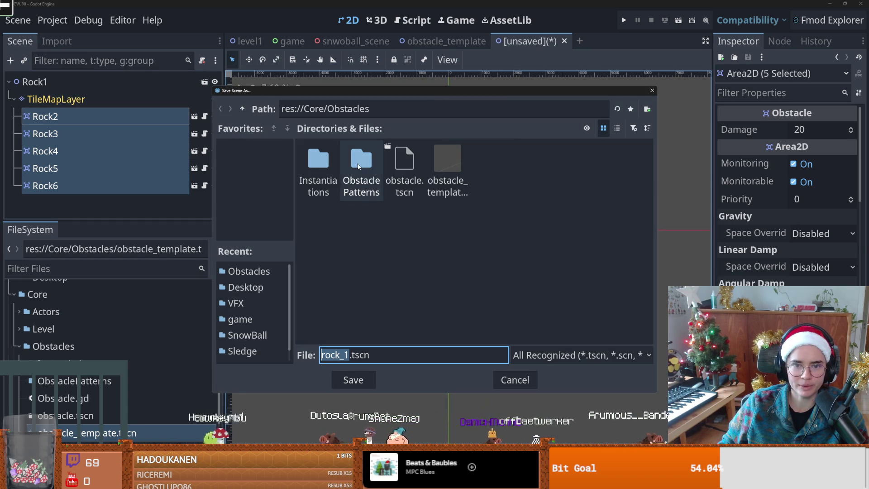
double_click(362, 164)
left_click(353, 379)
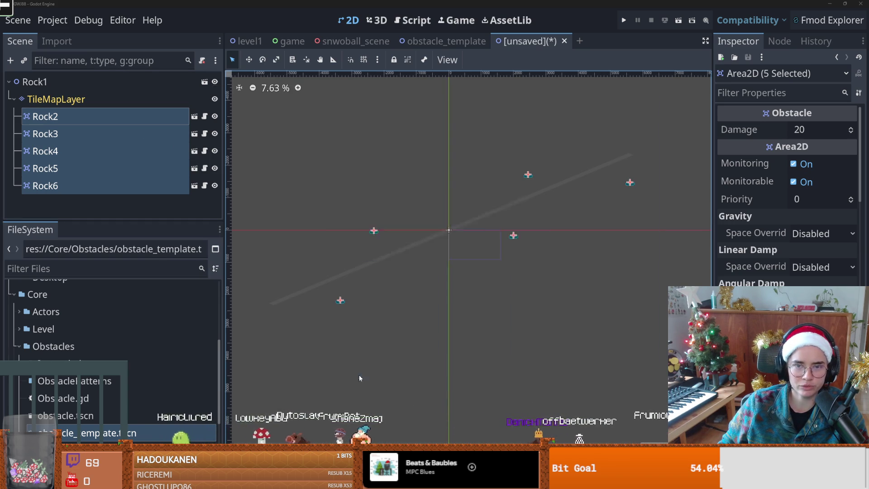
left_click(244, 41)
left_click(56, 117)
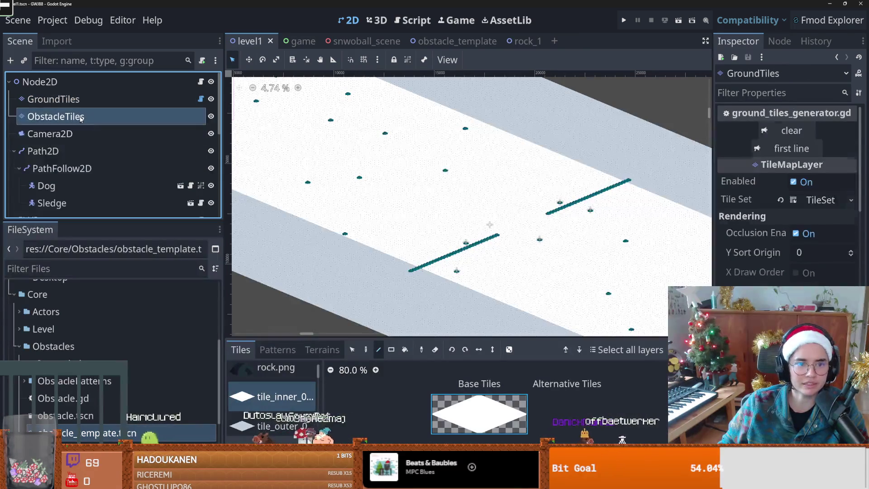
Enlarge the TileMap panel, show the Obstacles collection's rock entry, and zoom the level out
left_click_drag(425, 336, 425, 193)
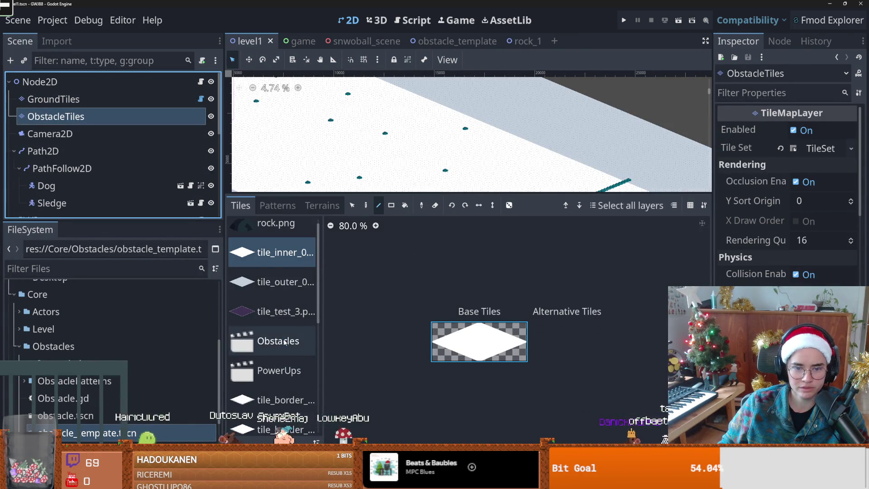
left_click(303, 344)
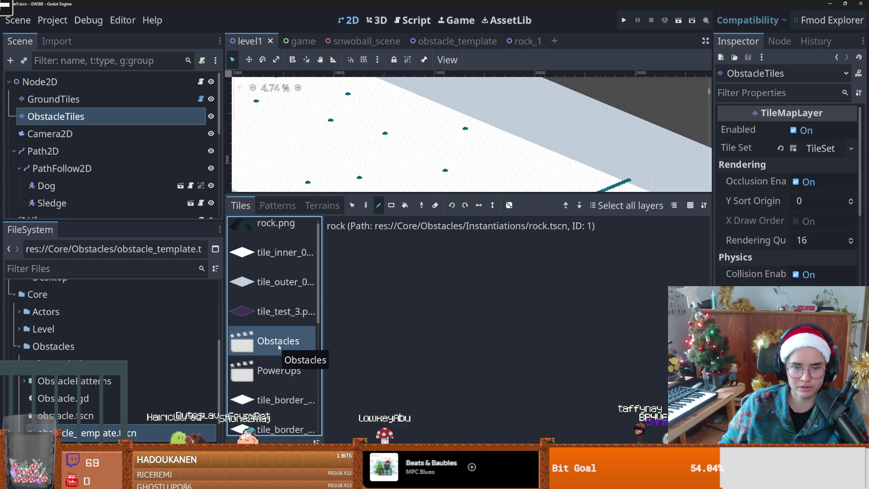
left_click_drag(447, 195, 453, 362)
scroll(455, 270, "down", 4)
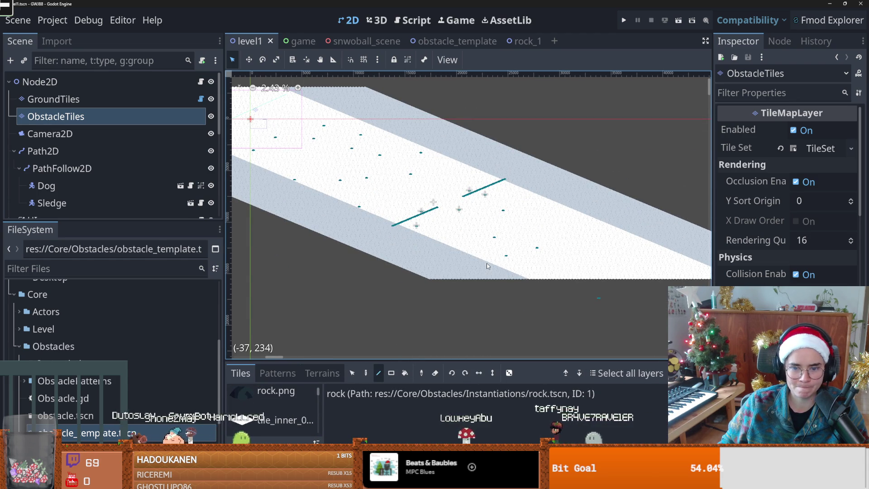
left_click_drag(314, 159, 358, 171)
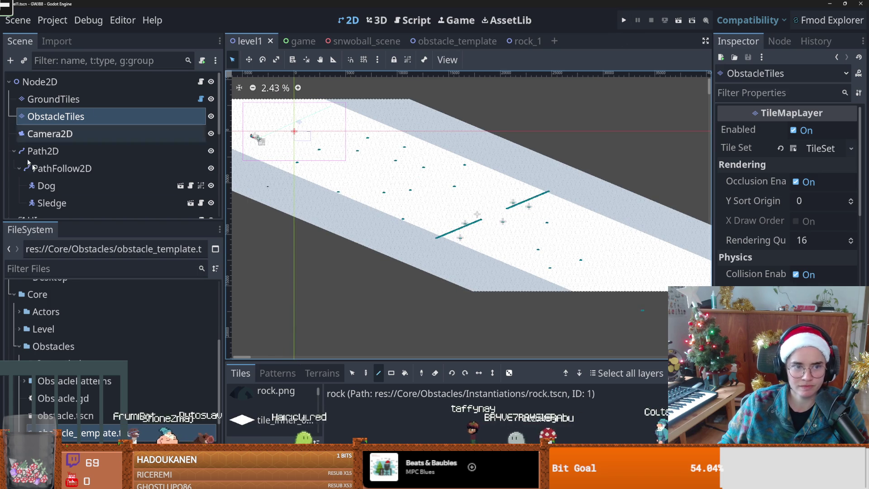
scroll(26, 153, "down", 10)
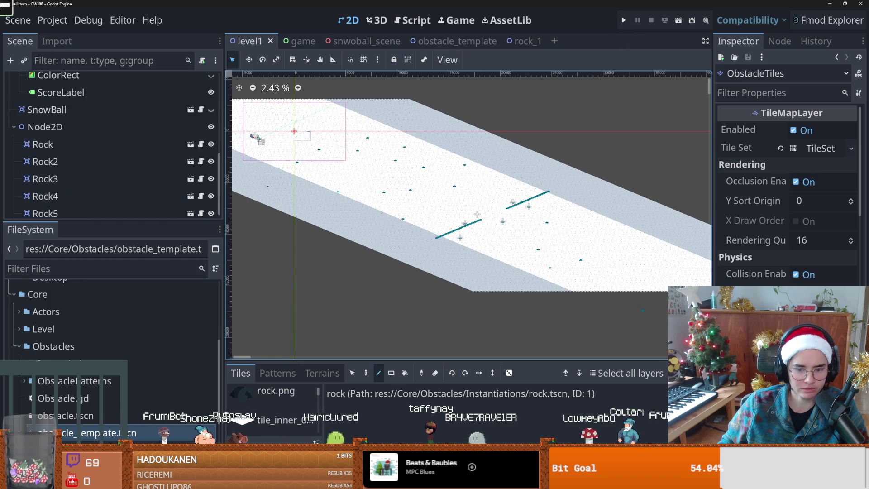
key("alt+Tab")
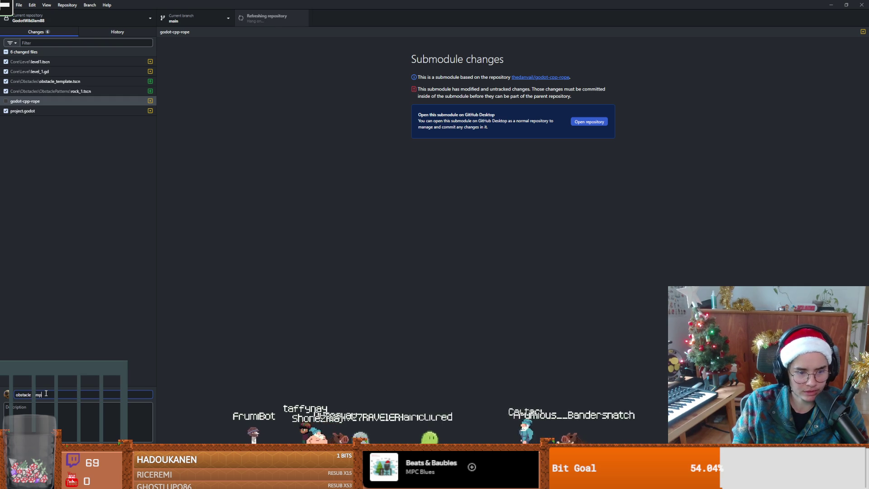
Commit the five changed level and obstacle files to main, then return to Godot
key("ctrl+Return")
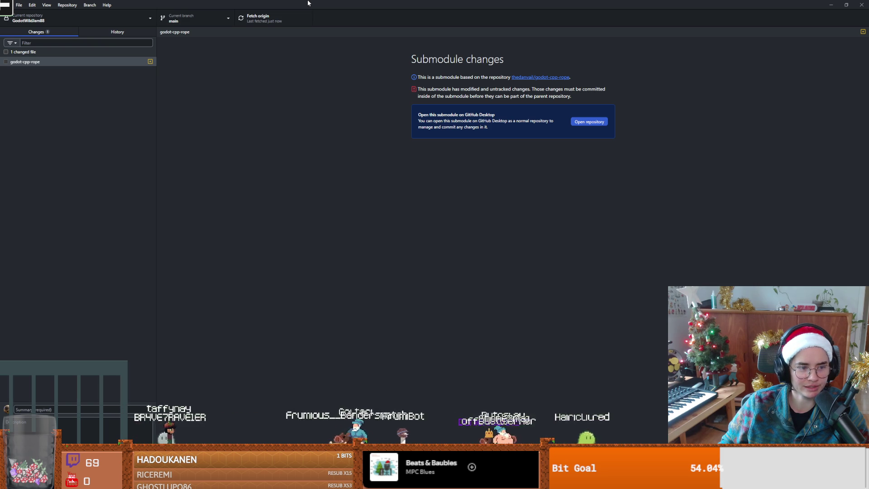
key("alt+Tab")
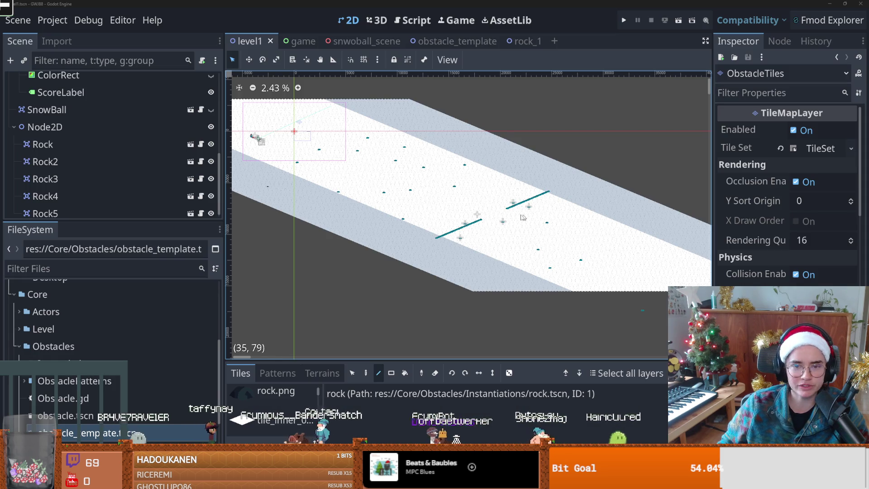
Save level1, reposition the 2D view, save again, and run the game with F5
scroll(409, 213, "up", 1)
key("ctrl+s")
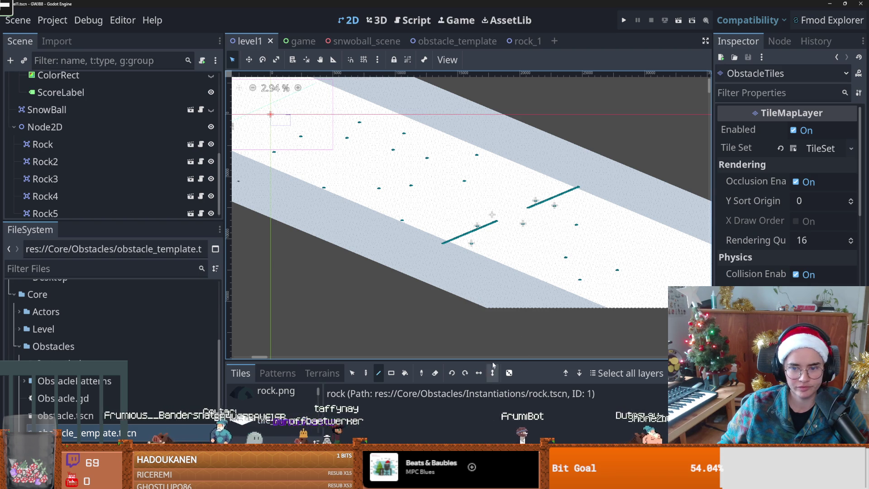
scroll(495, 358, "right", 2)
scroll(387, 286, "up", 1)
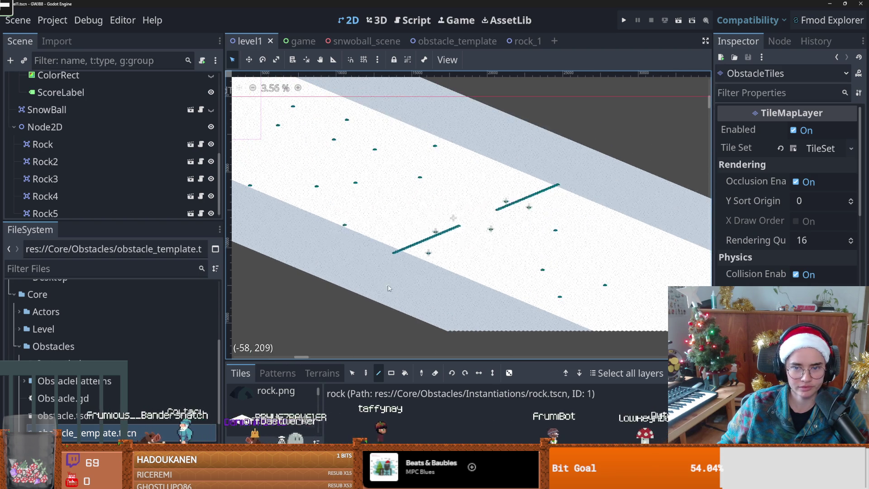
scroll(400, 290, "up", 1)
scroll(400, 290, "left", 1)
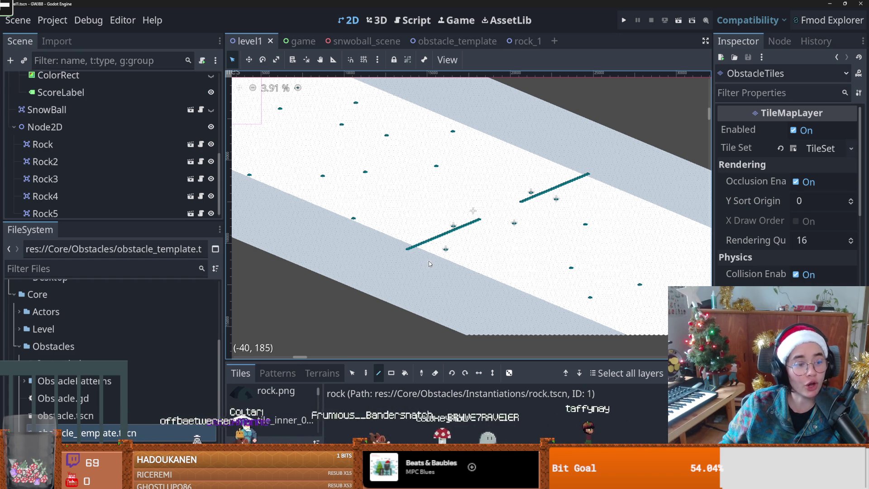
mouse_move(432, 259)
left_mouse_down()
mouse_move(342, 252)
mouse_move(309, 239)
left_mouse_up()
scroll(309, 239, "up", 2)
key("ctrl+s")
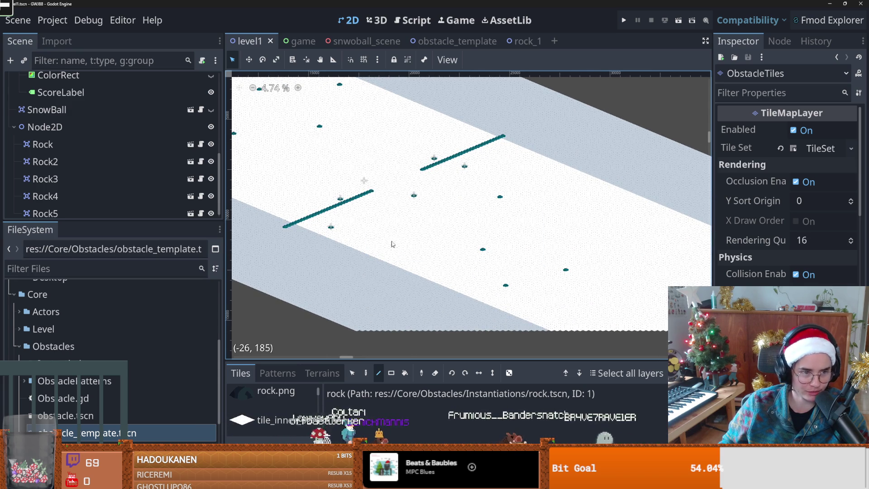
left_click_drag(390, 237, 347, 223)
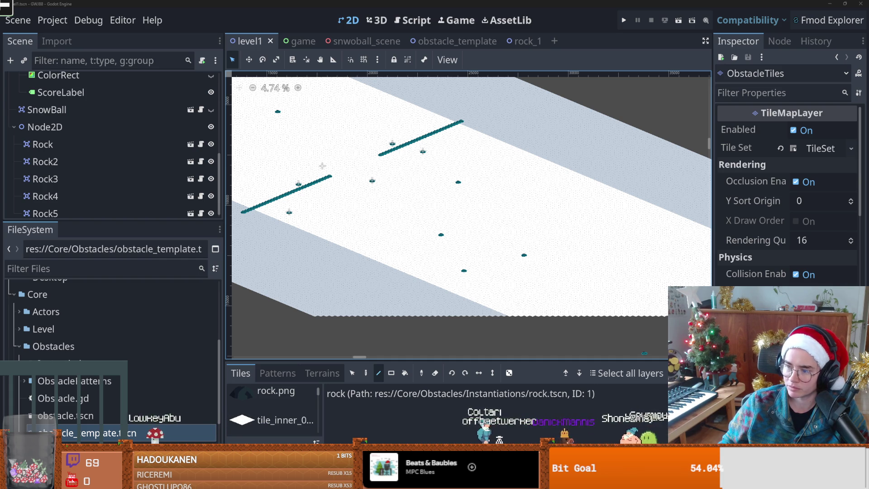
key("F5")
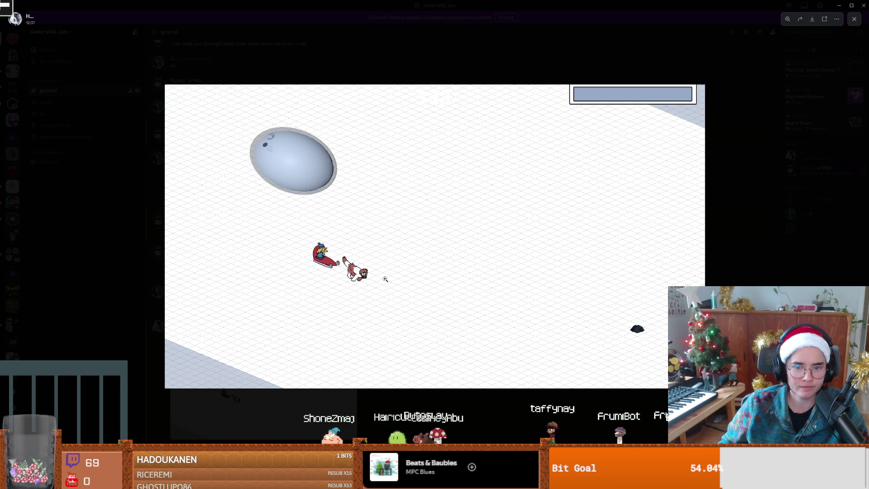
Close the game window, save level1, and zoom the viewport to inspect the rock rows
key("alt+F4")
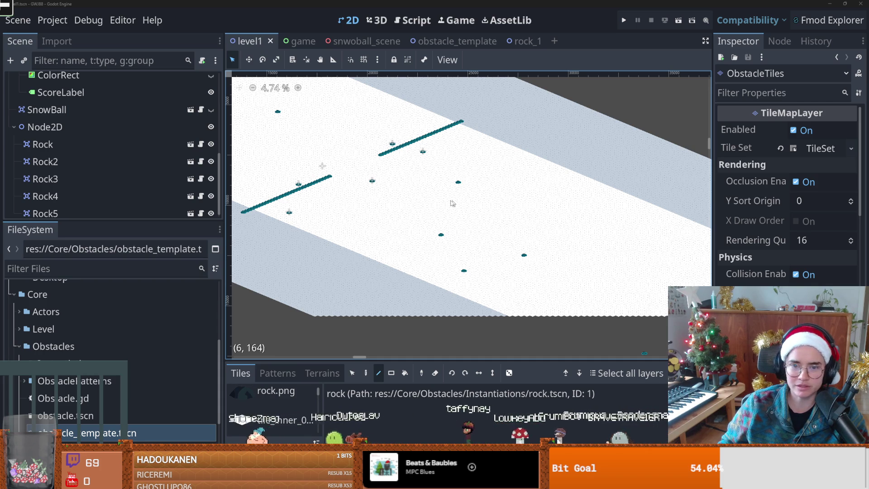
scroll(482, 205, "up", 1)
key("ctrl+s")
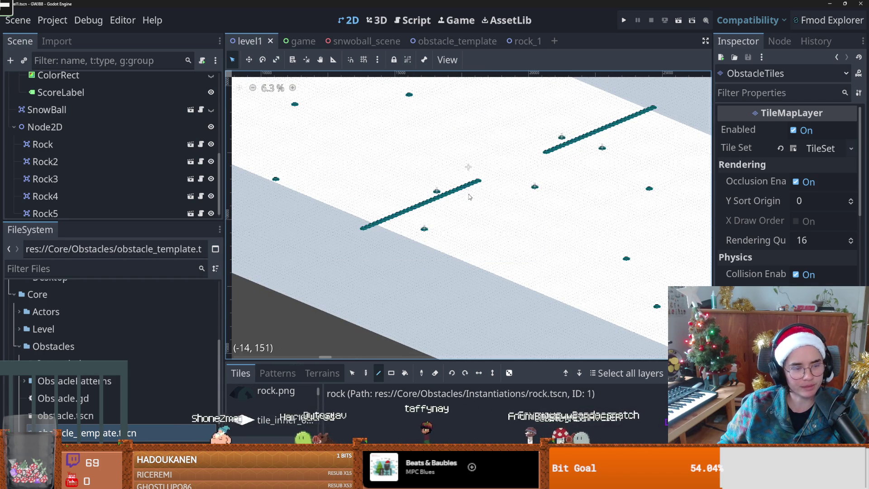
scroll(466, 195, "up", 1)
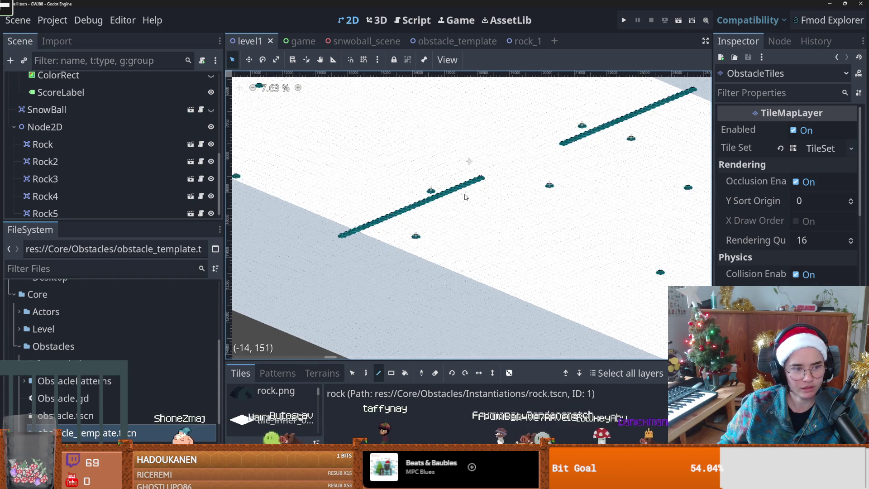
scroll(466, 196, "up", 1)
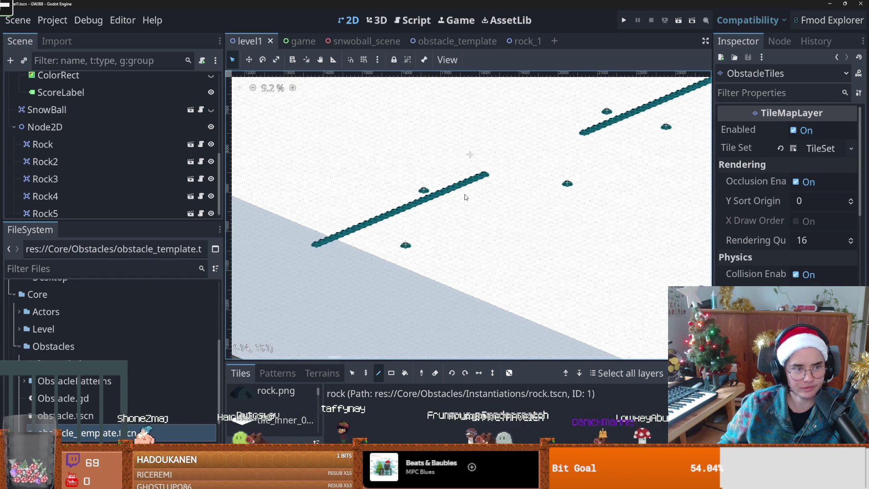
scroll(466, 197, "down", 3)
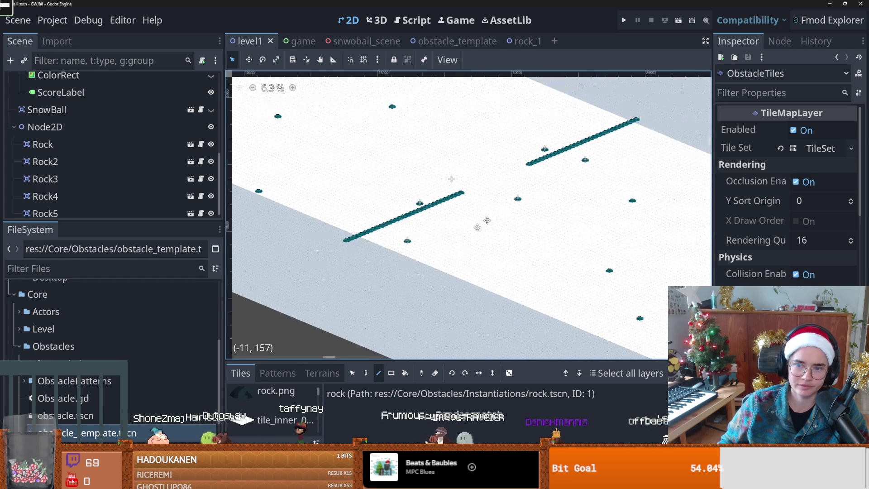
scroll(54, 177, "up", 2)
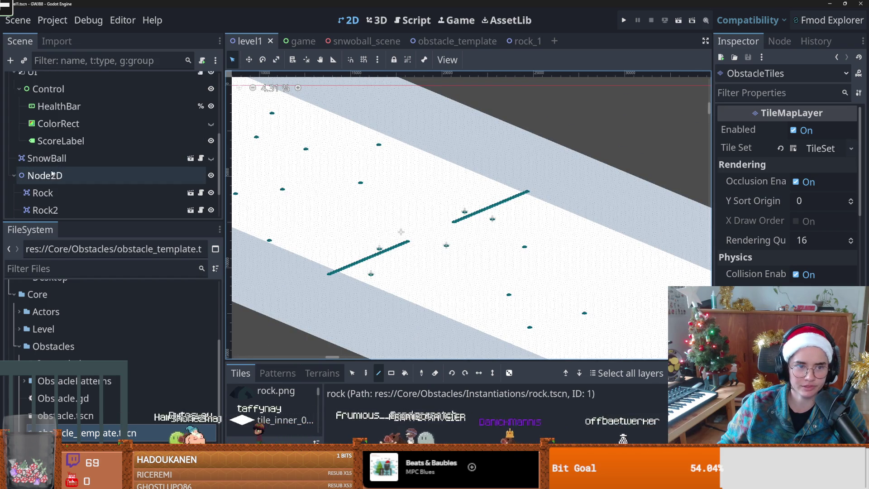
Delete the Node2D holding the separate Rock instances from the Scene dock
left_click(57, 175)
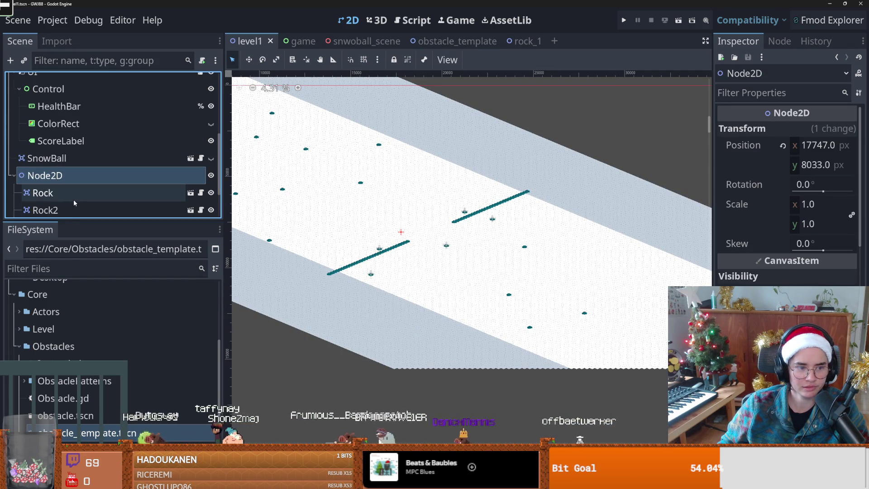
left_click(15, 182)
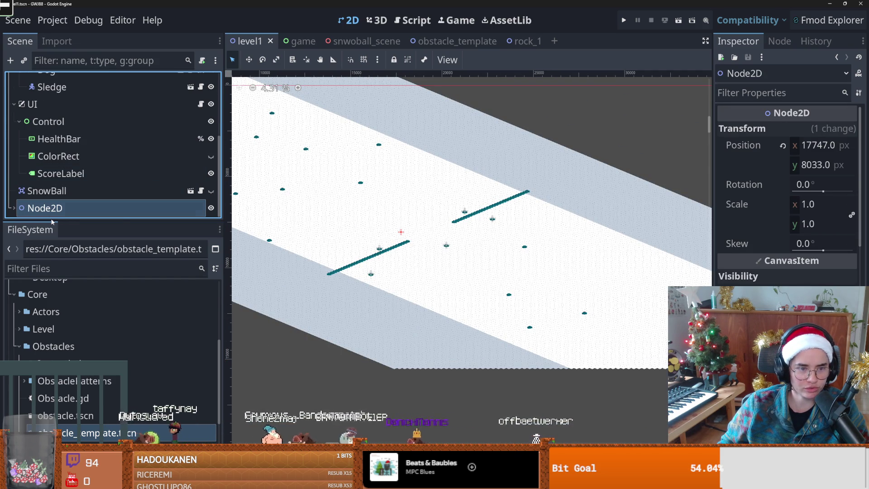
left_click_drag(52, 221, 52, 323)
right_click(58, 310)
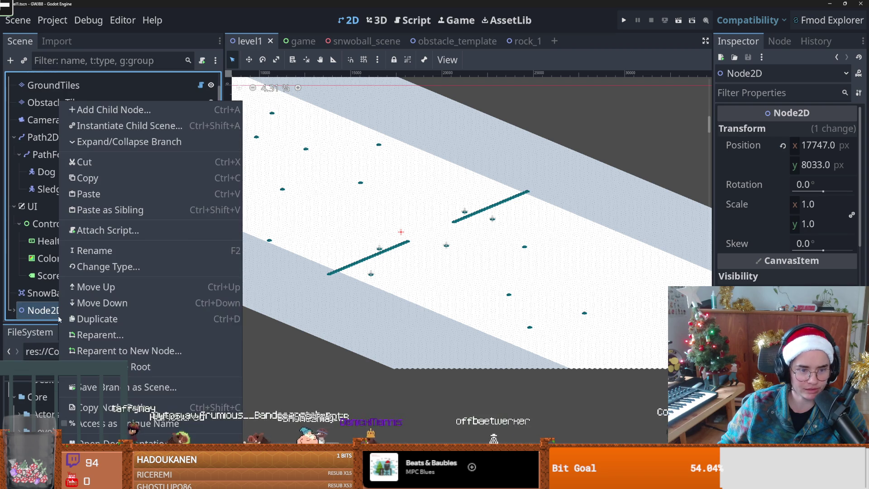
key("Delete")
left_click(405, 262)
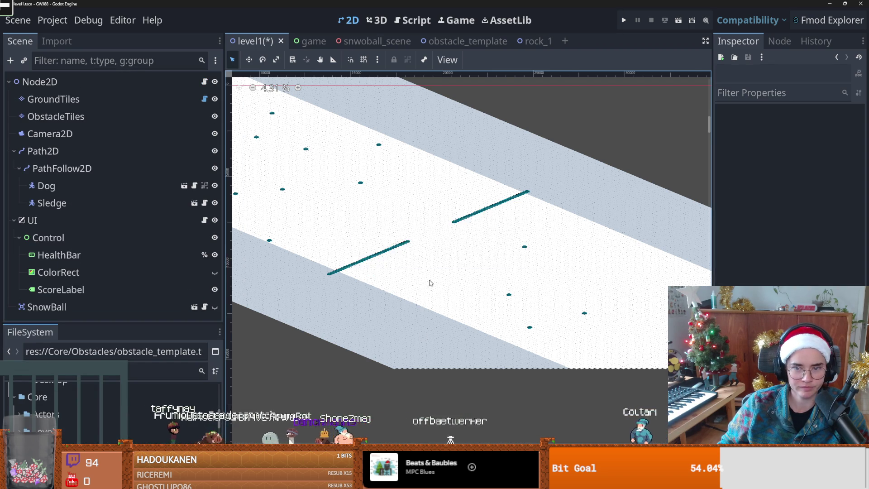
scroll(405, 261, "down", 2)
Save, select ObstacleTiles, and try a rectangle tile paint, then undo it
key("ctrl+s")
scroll(454, 248, "down", 1)
left_click(71, 118)
scroll(468, 270, "down", 2)
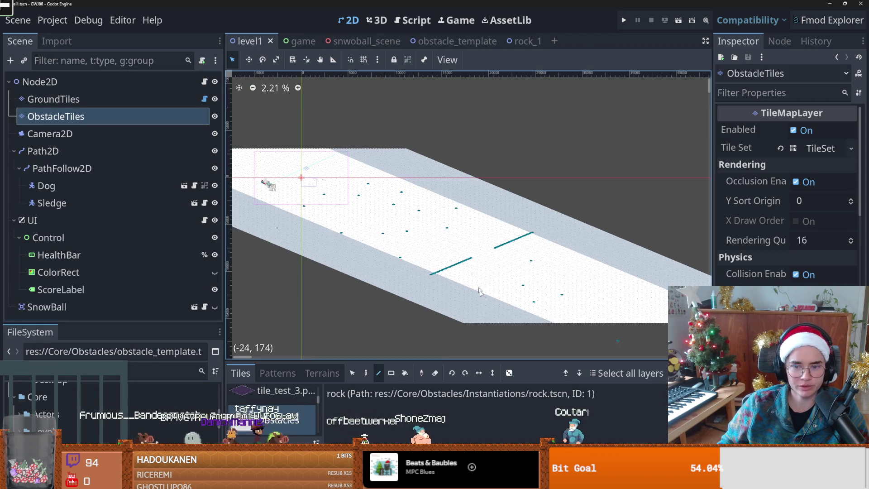
left_click(391, 372)
scroll(471, 262, "down", 2)
left_click_drag(652, 311, 265, 144)
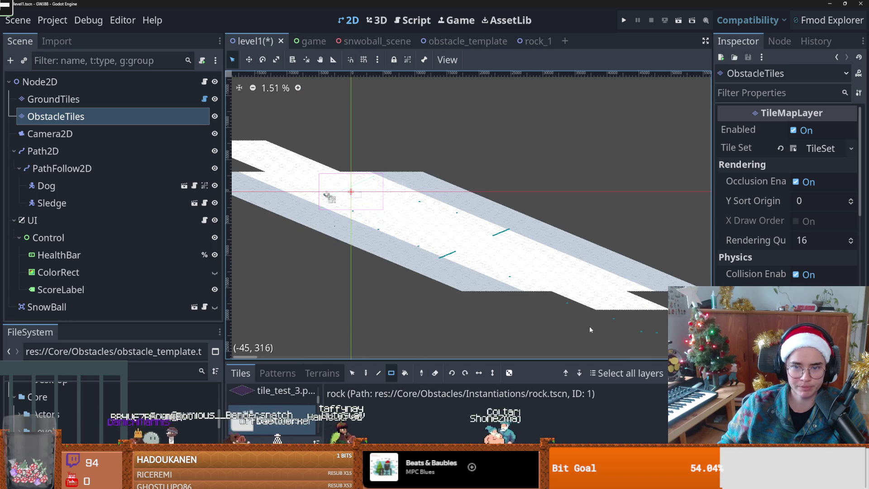
key("ctrl+z")
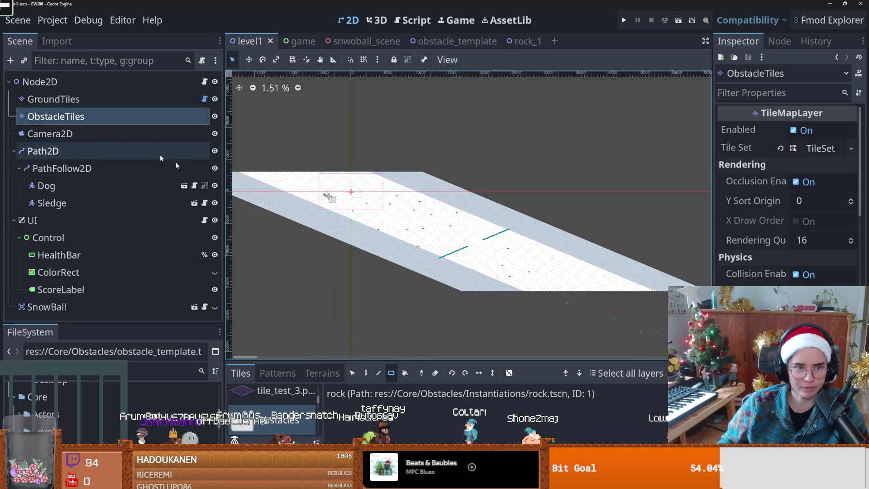
Rect-erase all the teal obstacle tile lines and dots along the snowy track
left_click(434, 372)
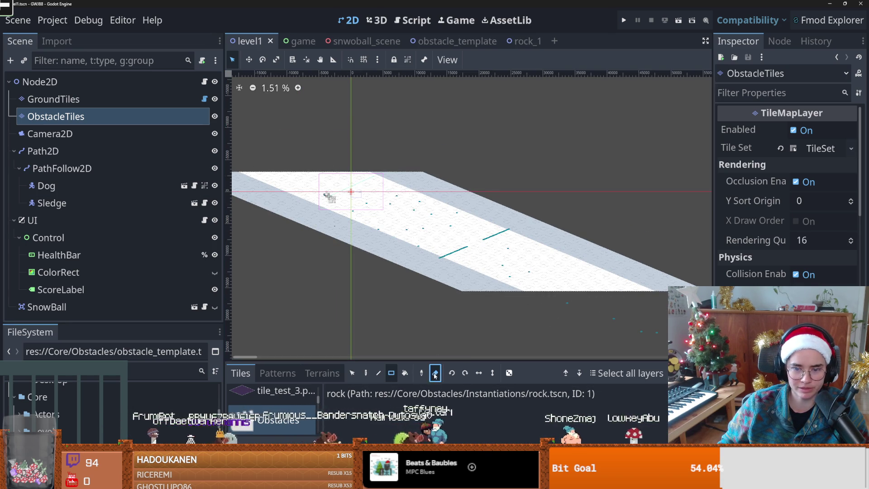
mouse_move(624, 330)
left_mouse_down()
mouse_move(452, 266)
mouse_move(244, 129)
left_mouse_up()
left_click_drag(588, 244, 384, 213)
left_click_drag(493, 213, 400, 199)
scroll(304, 282, "down", 3)
left_click_drag(281, 271, 461, 327)
scroll(447, 260, "down", 2)
left_click_drag(440, 257, 620, 331)
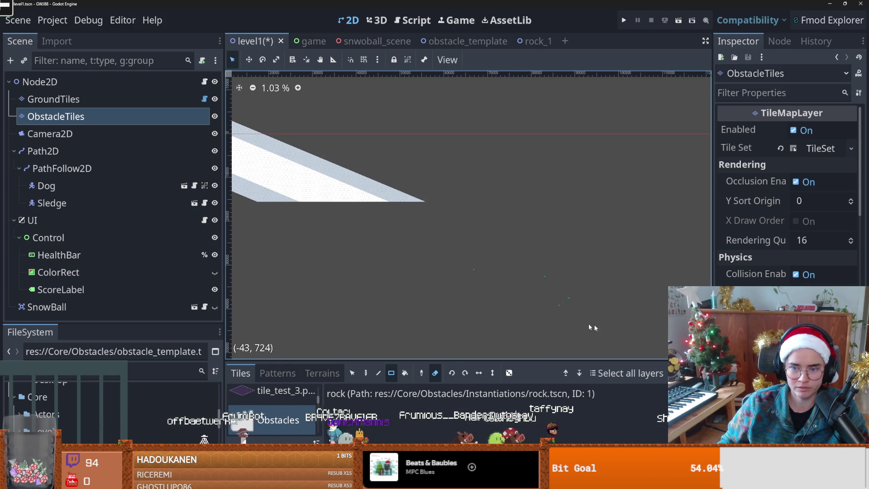
scroll(441, 223, "up", 2)
scroll(441, 224, "up", 2)
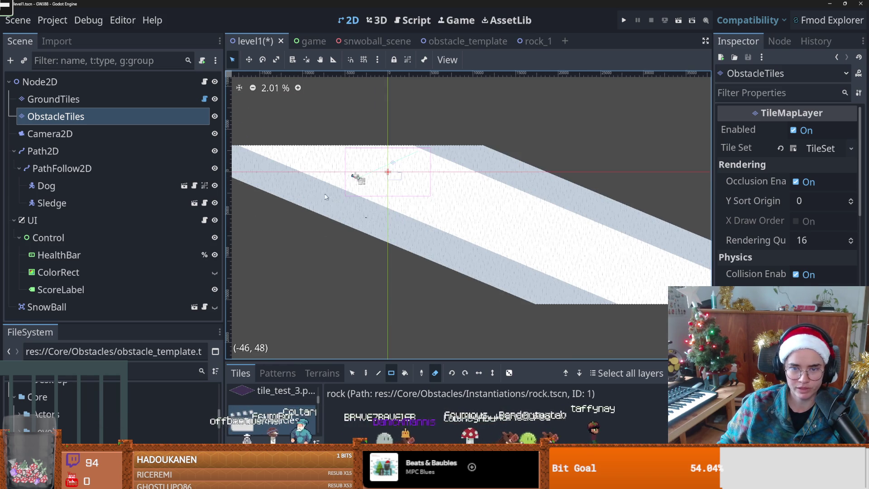
scroll(384, 222, "up", 3)
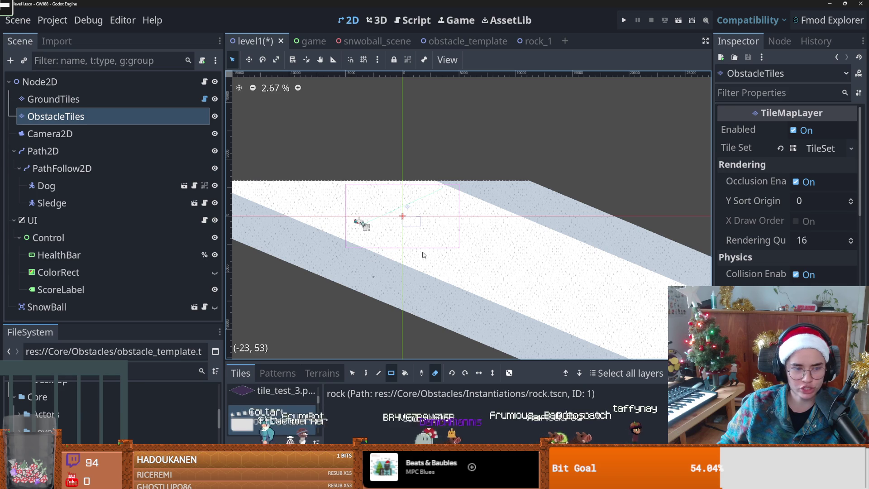
Set the ScoreLabel's Font Color override to blue #307dff
left_click(63, 290)
scroll(787, 194, "down", 15)
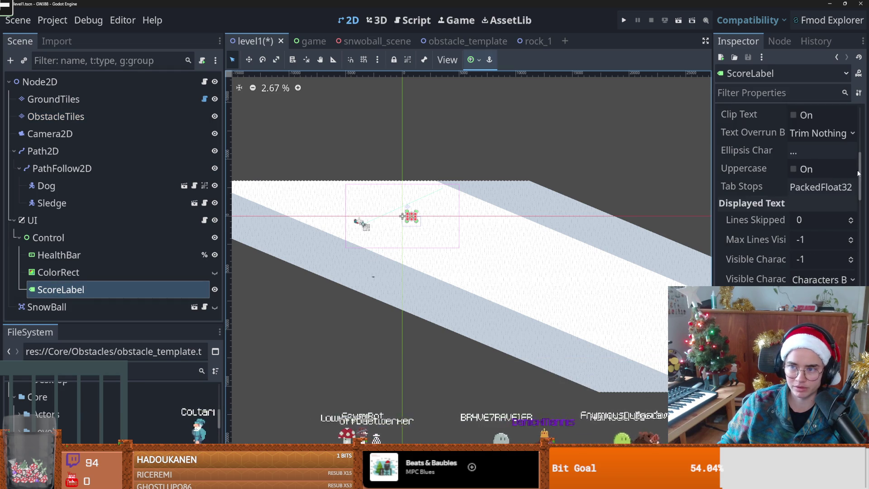
scroll(787, 194, "up", 8)
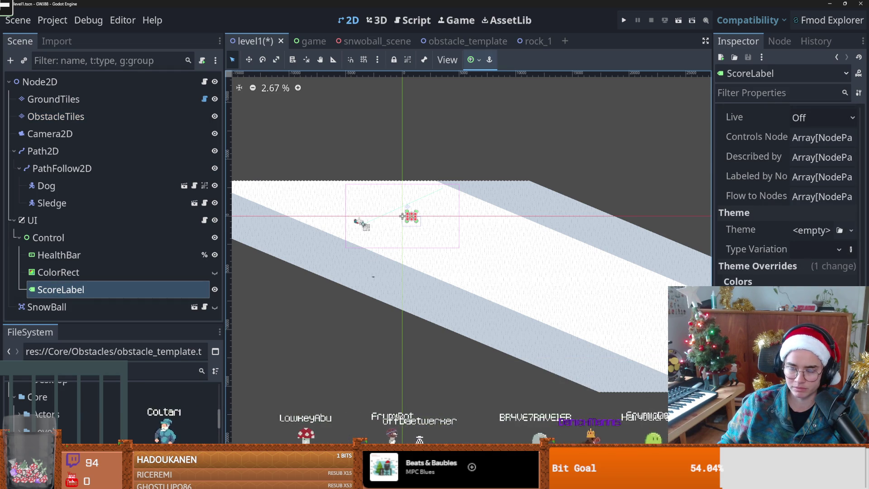
left_click(824, 296)
mouse_move(812, 87)
left_mouse_down()
mouse_move(774, 97)
mouse_move(754, 68)
mouse_move(761, 33)
left_mouse_up()
Test-run the game with F5, stop it with F8, and select the GroundTiles layer
key("F5")
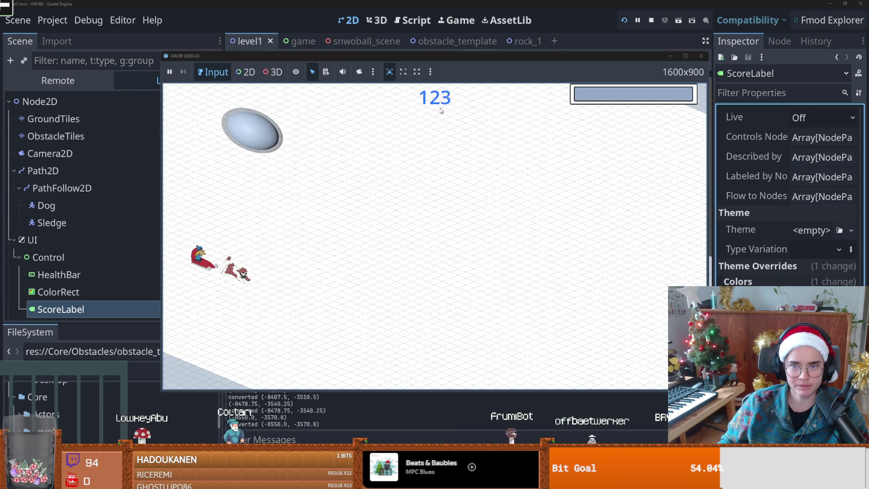
key("F8")
scroll(424, 192, "down", 3)
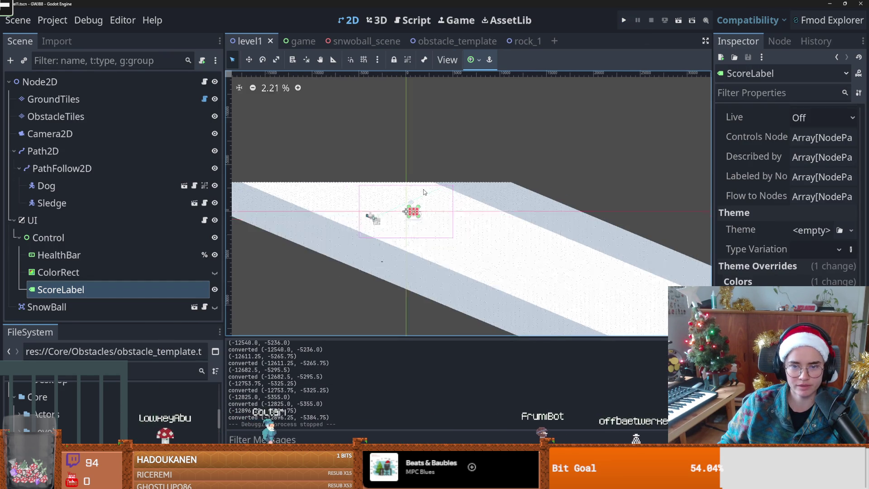
left_click(412, 229)
scroll(413, 229, "up", 2)
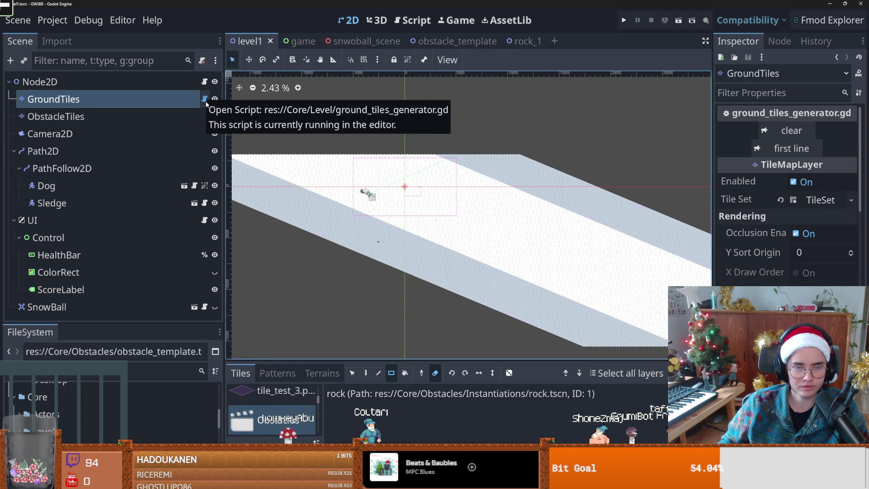
scroll(359, 205, "up", 2)
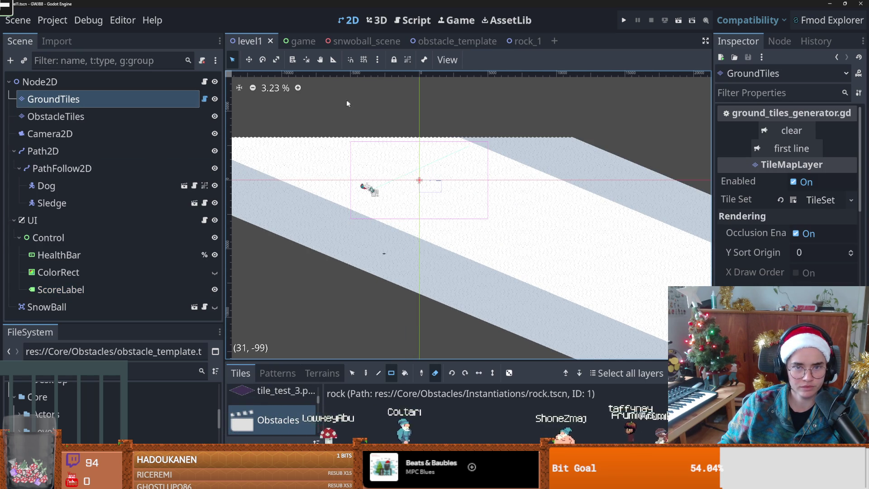
Measure the track distance with the Ruler tool and open the level_1.gd script
key("r")
mouse_move(362, 185)
left_mouse_down()
mouse_move(459, 244)
mouse_move(614, 311)
mouse_move(477, 250)
mouse_move(500, 272)
left_mouse_up()
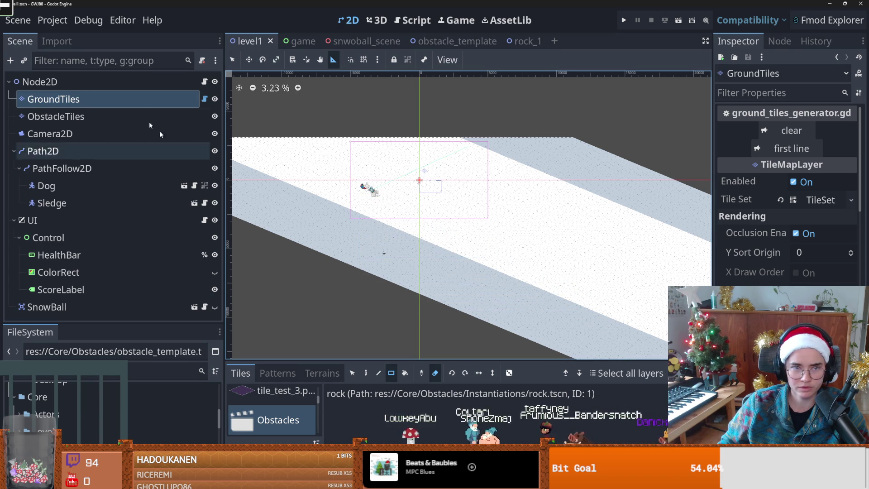
left_click(205, 82)
scroll(355, 215, "down", 5)
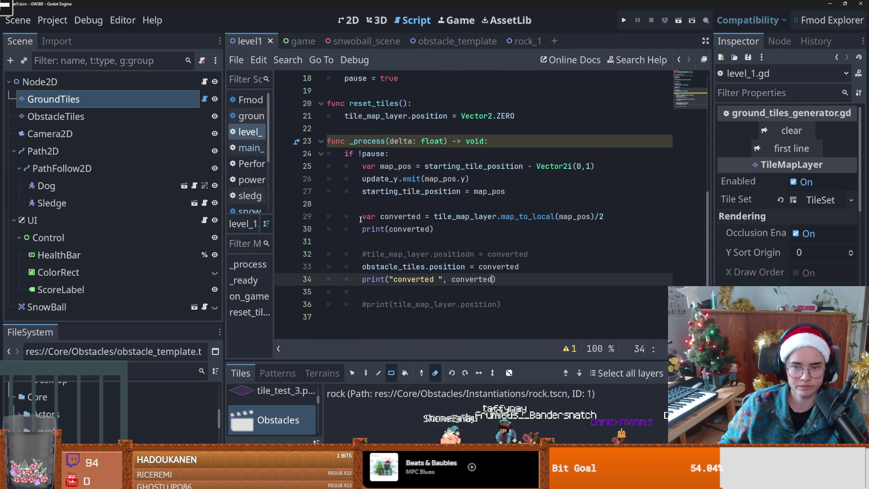
scroll(497, 271, "up", 2)
After line 26, add `if map_pos.y%100 == 0:` with `print("100 yards")` beneath it
left_click(481, 257)
key("Return")
type("if ")
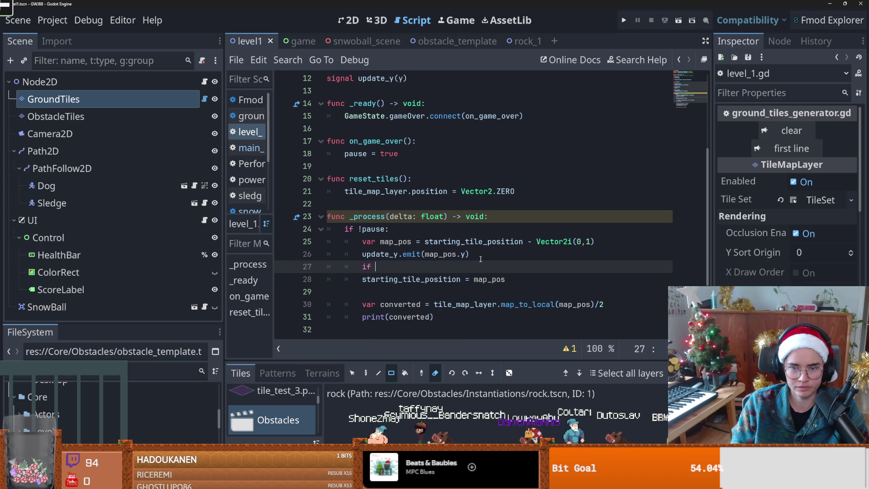
type("map_pos.y")
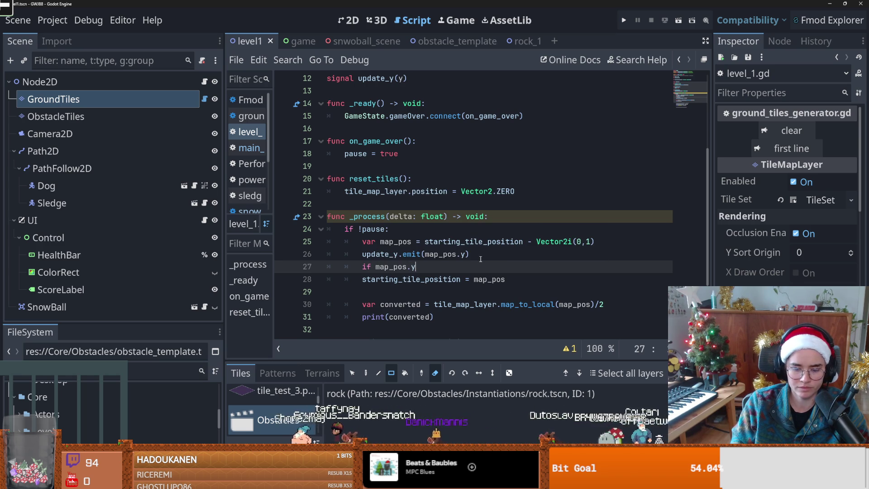
type("%100 ")
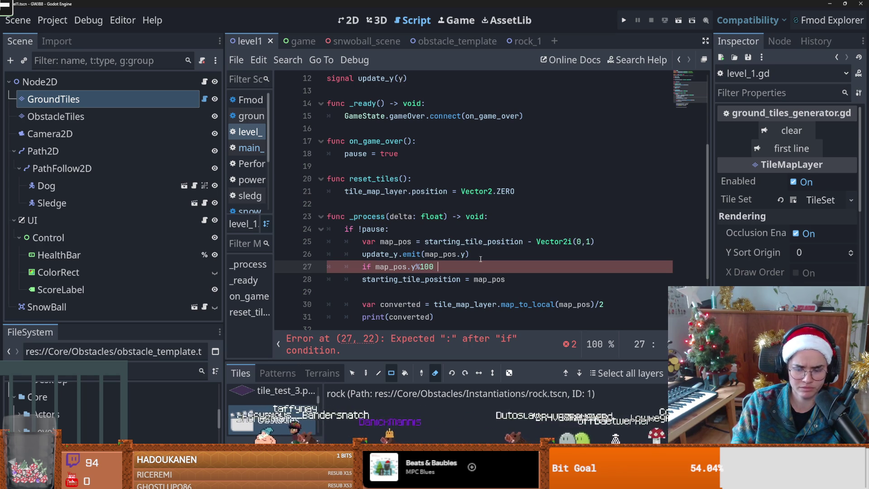
type("== 0:")
key("Return")
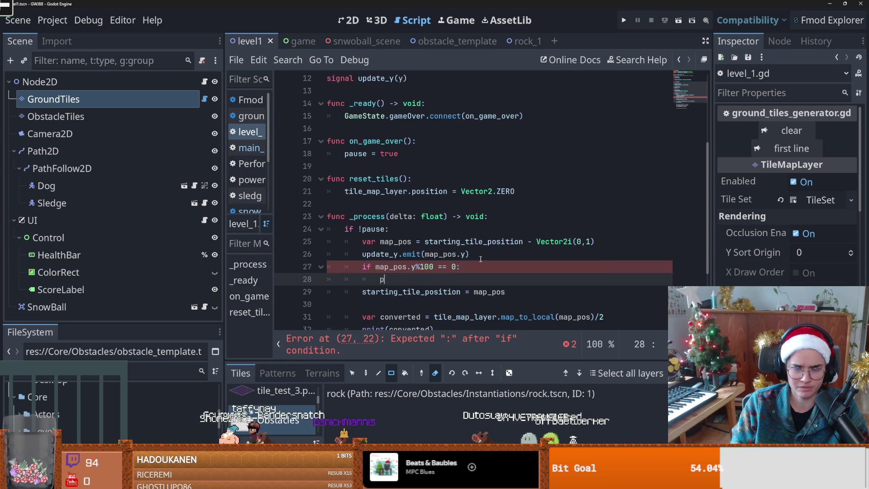
type("print(\"100 yards")
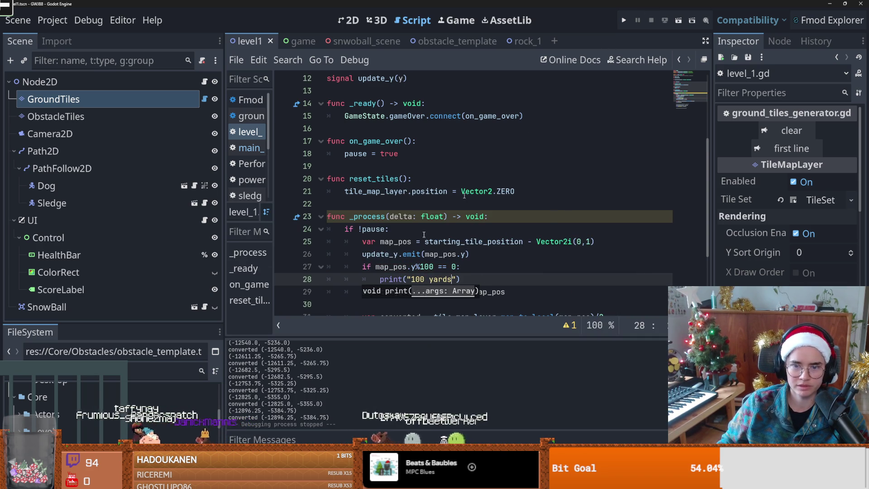
Comment out both converted-position print lines with Ctrl+K
scroll(426, 265, "down", 3)
left_click(426, 266)
key("ctrl+k")
left_click(447, 225)
left_click(447, 217)
key("ctrl+k")
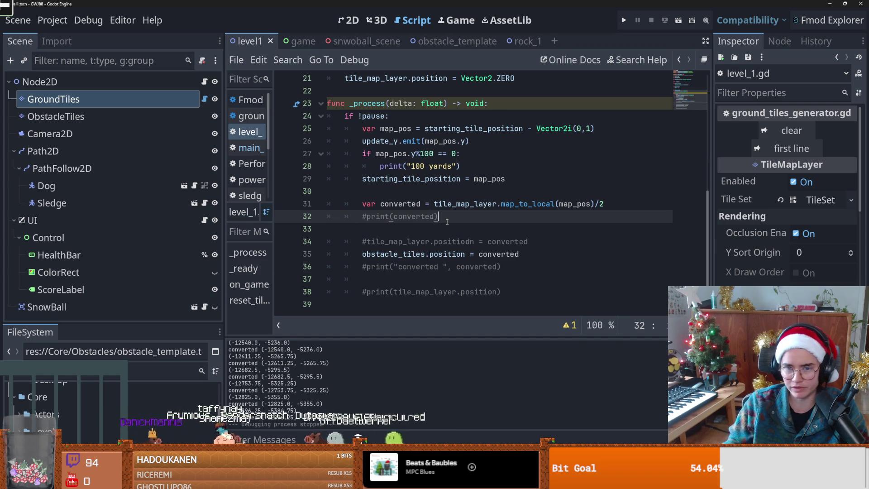
Run the game, check the Output panel for "100 yards", then stop it
left_click(625, 19)
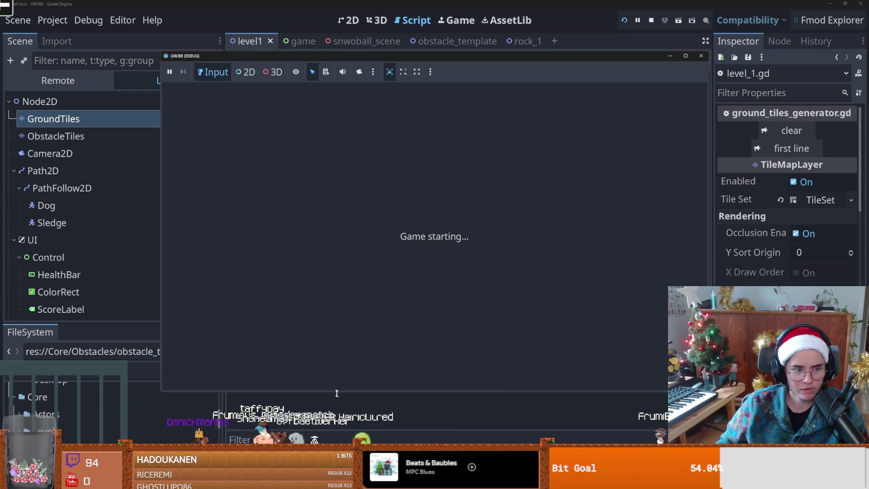
left_click(340, 412)
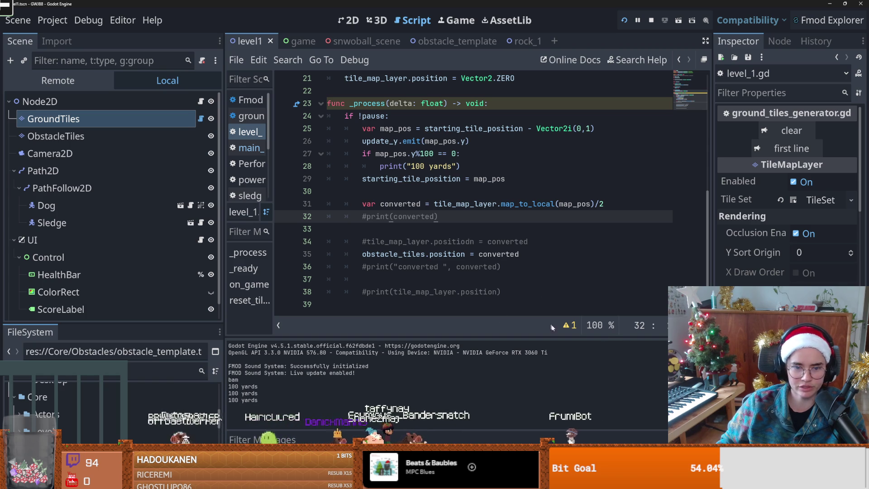
left_click(452, 204)
left_click(284, 204)
left_click(650, 19)
scroll(421, 176, "up", 7)
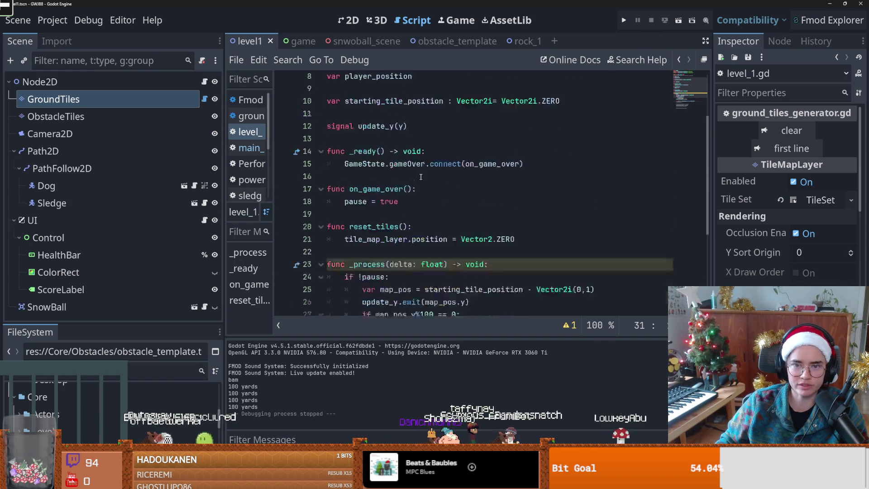
scroll(433, 217, "down", 4)
scroll(431, 266, "down", 1)
Inspect line 27's `map_pos.y%100 == 0` condition, selecting the 100 and its zeros
left_click(411, 217)
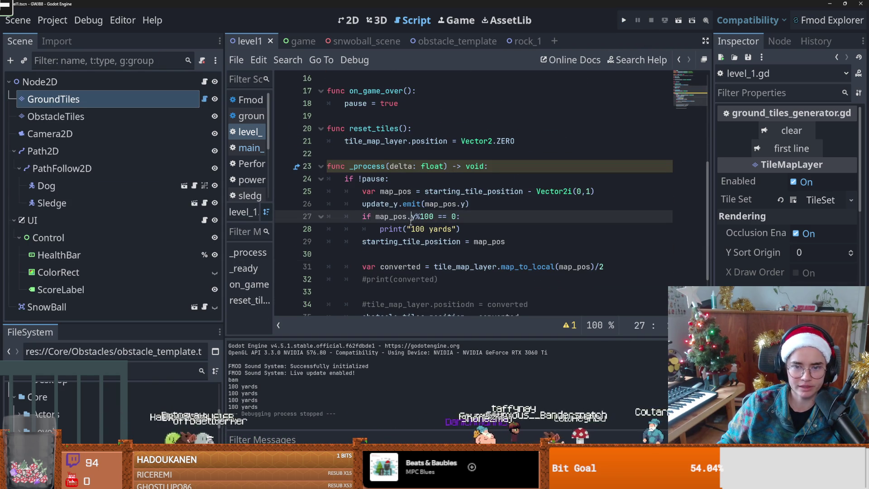
scroll(417, 216, "up", 3)
scroll(417, 216, "down", 3)
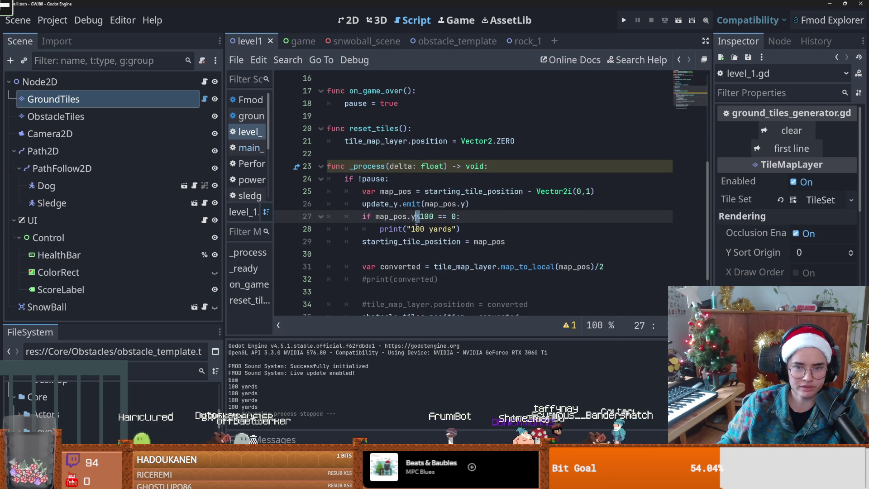
left_click_drag(417, 217, 379, 216)
left_click(421, 216)
double_click(425, 217)
key("ctrl+Left")
key("ctrl+shift+Left")
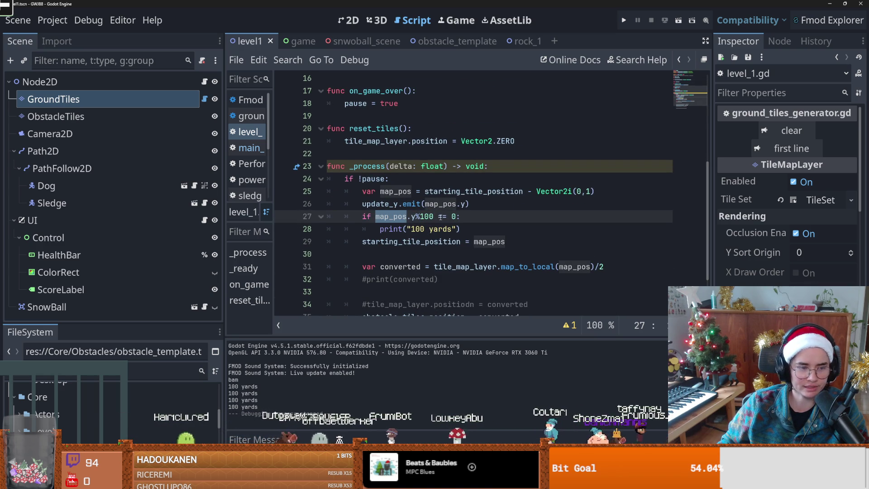
scroll(442, 223, "up", 1)
scroll(442, 223, "down", 1)
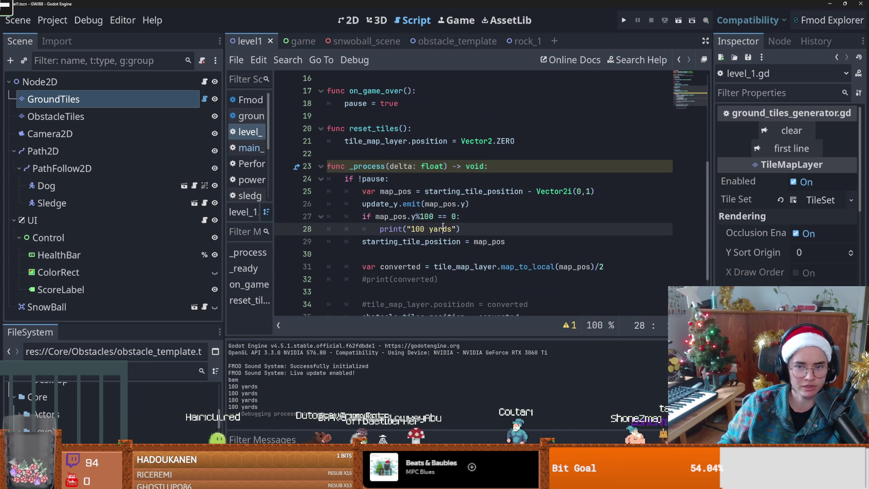
double_click(425, 217)
key("Left")
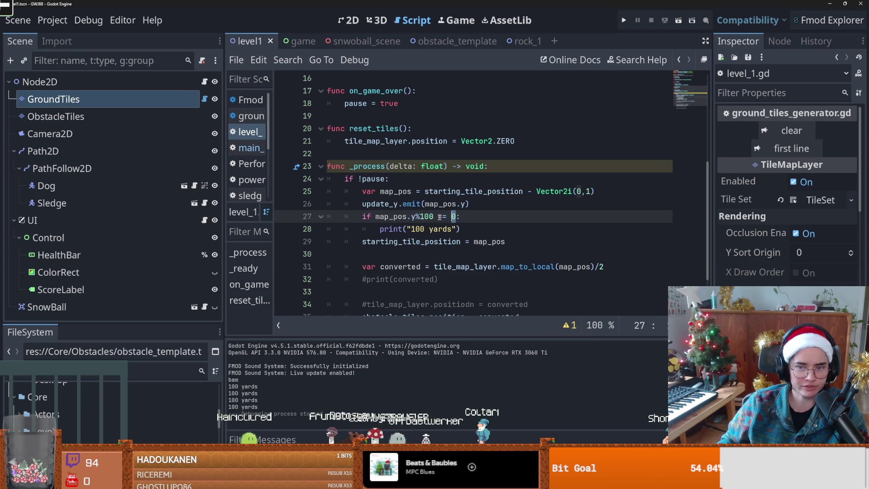
left_click_drag(434, 216, 424, 217)
scroll(433, 232, "down", 1)
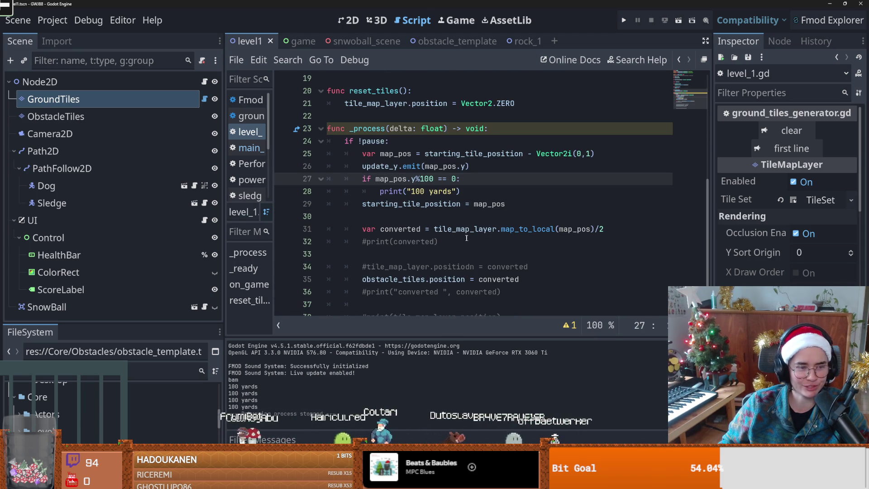
Replace the print statement on line 28 with a call to place_obstacle()
key("Down")
key("End")
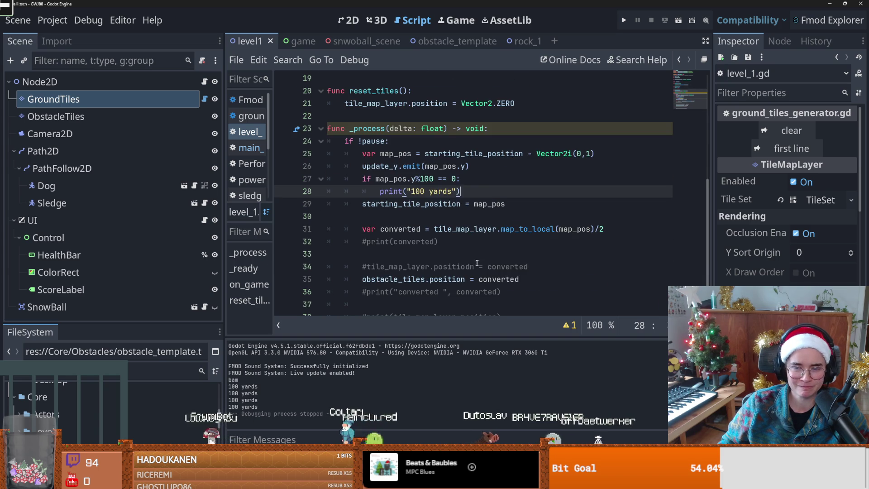
left_click_drag(464, 193, 381, 191)
type("prin")
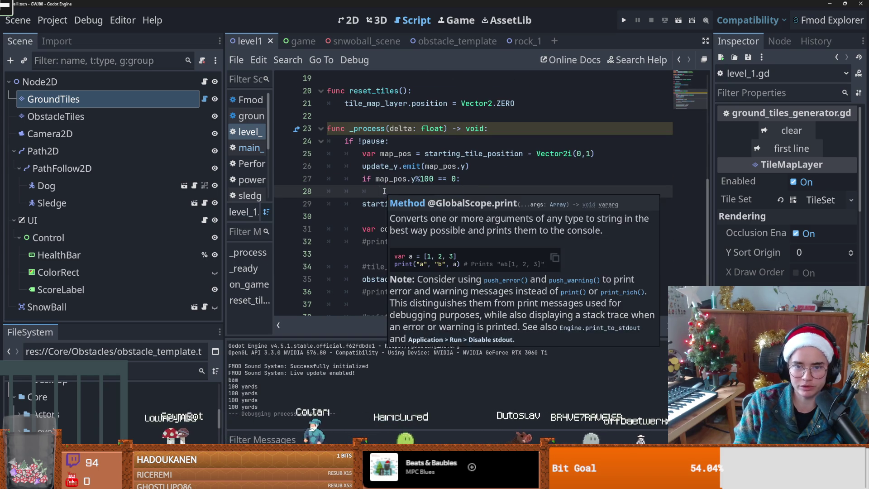
type("t")
key("BackSpace")
key("BackSpace")
key("BackSpace")
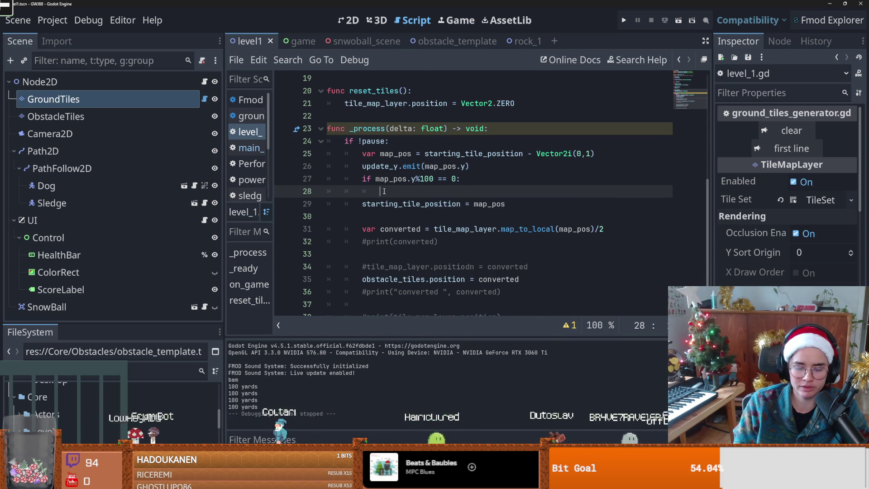
type("lace_obstacle()")
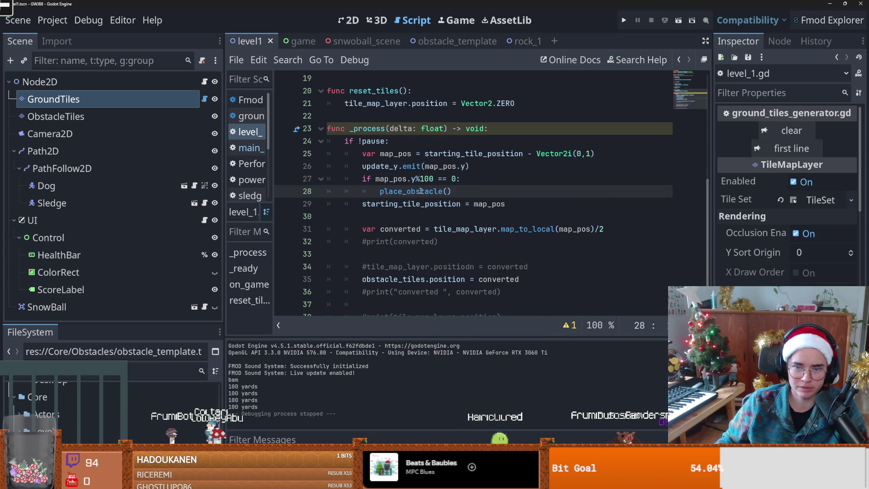
key("shift+Home")
scroll(370, 240, "down", 1)
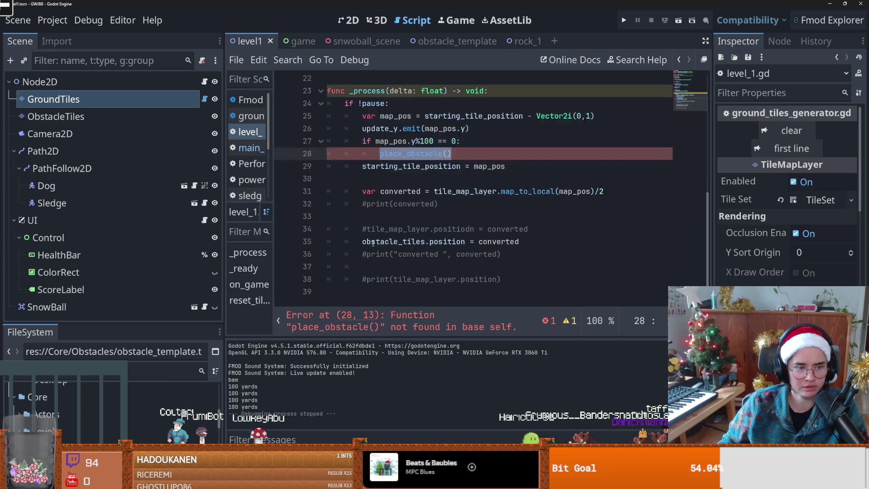
Add a new func place_obstacle(): with a pass body at the script end and save
left_click(383, 295)
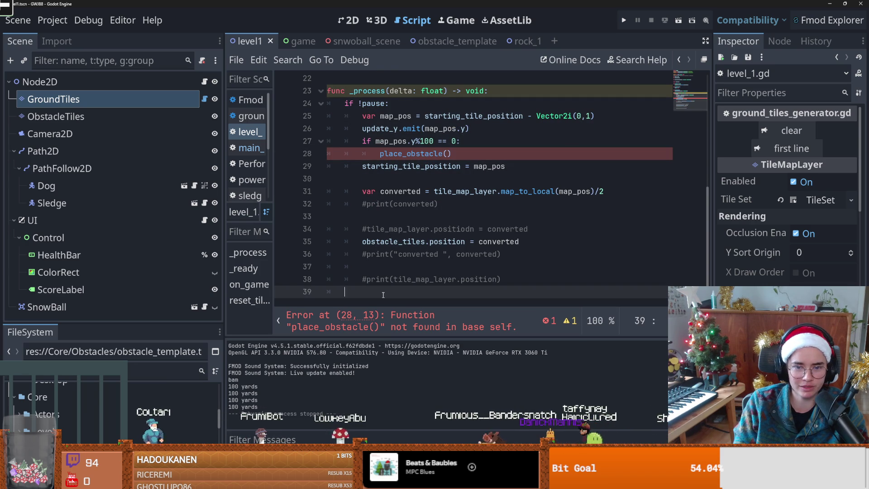
type("func place_obstacle():")
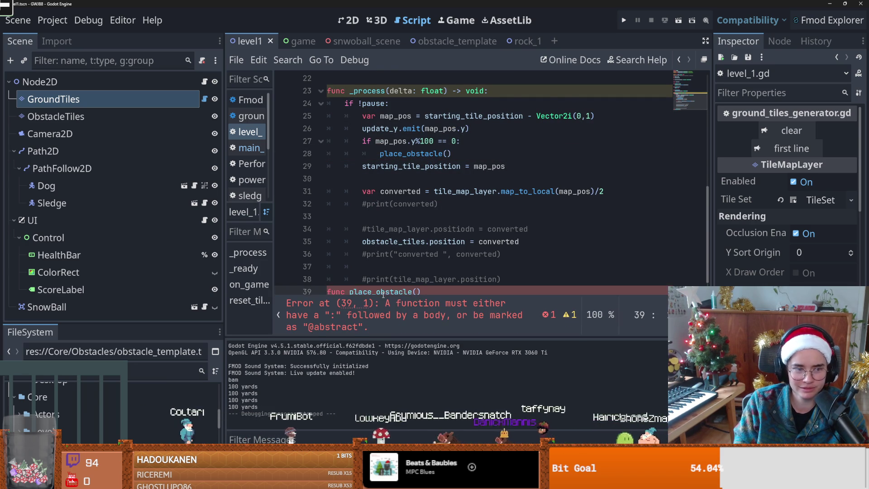
key("Return")
type("pass")
key("ctrl+s")
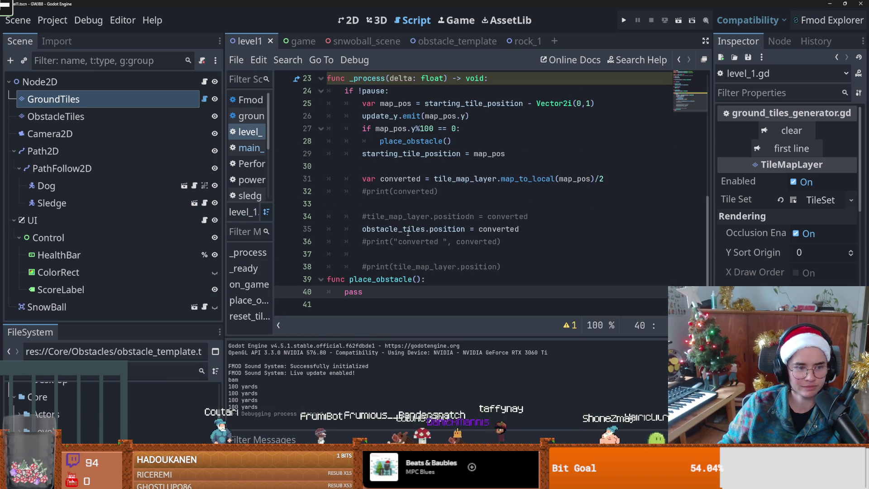
left_click(518, 271)
key("Return")
scroll(416, 234, "up", 2)
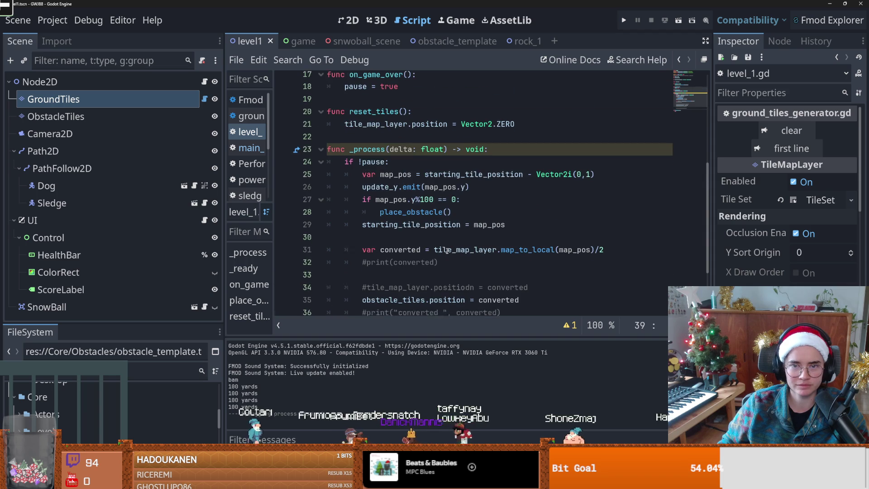
scroll(416, 234, "down", 2)
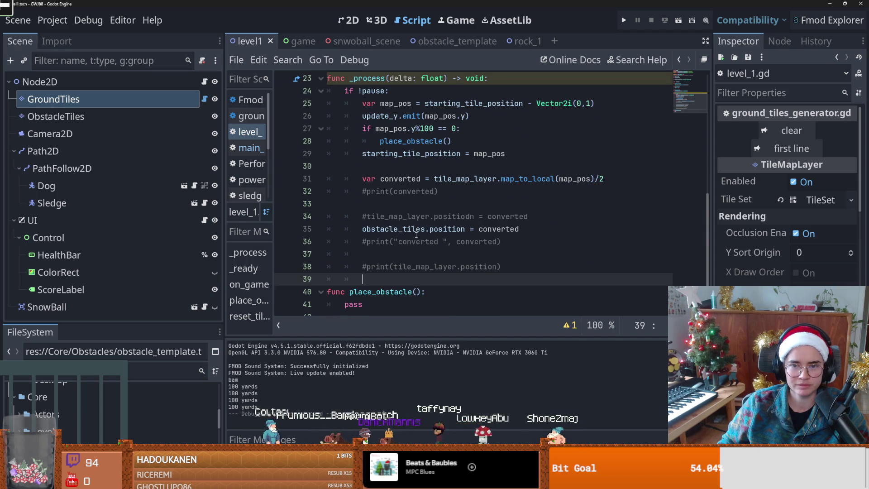
Replace pass in place_obstacle with obstacle_tiles.position, then return to the 2D scene
double_click(415, 142)
scroll(415, 181, "down", 1)
left_click(369, 292)
scroll(411, 258, "up", 3)
scroll(411, 258, "down", 3)
double_click(402, 216)
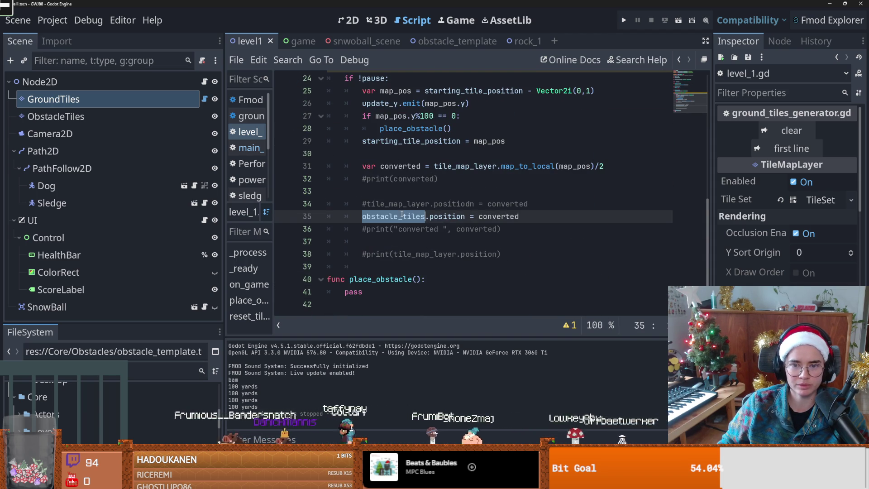
double_click(356, 292)
type("ob")
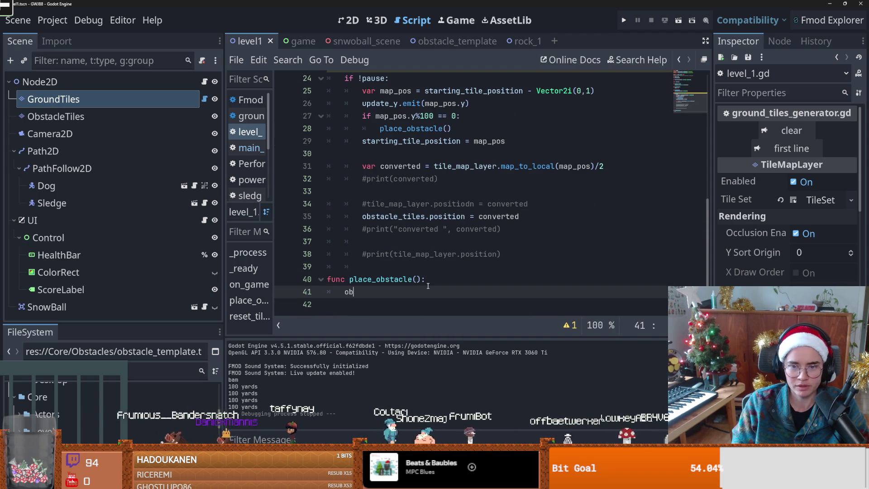
key("Return")
type(".pos")
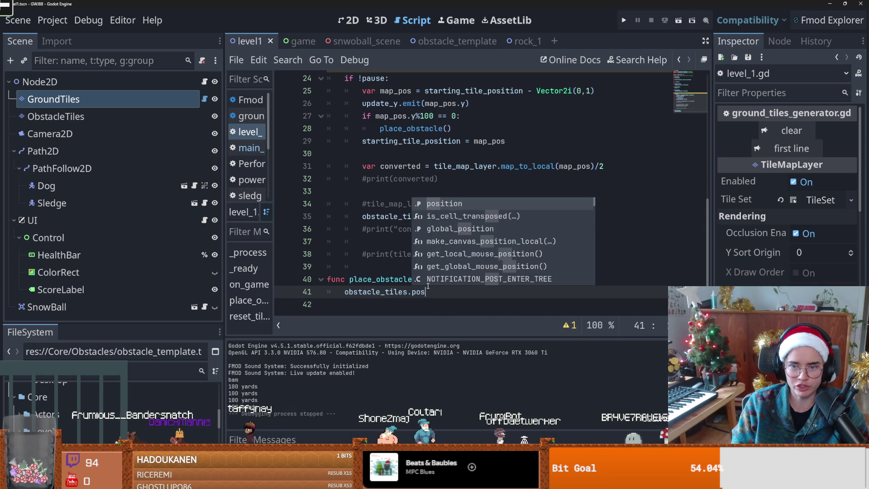
key("Return")
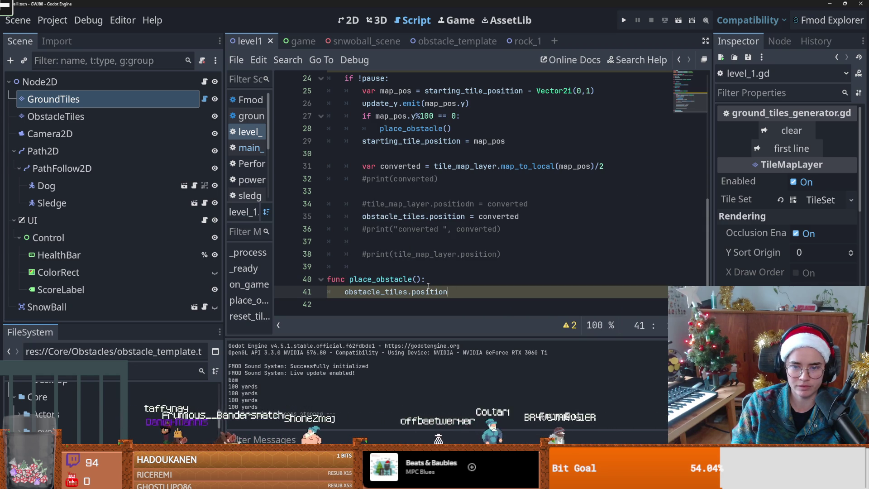
left_click(352, 20)
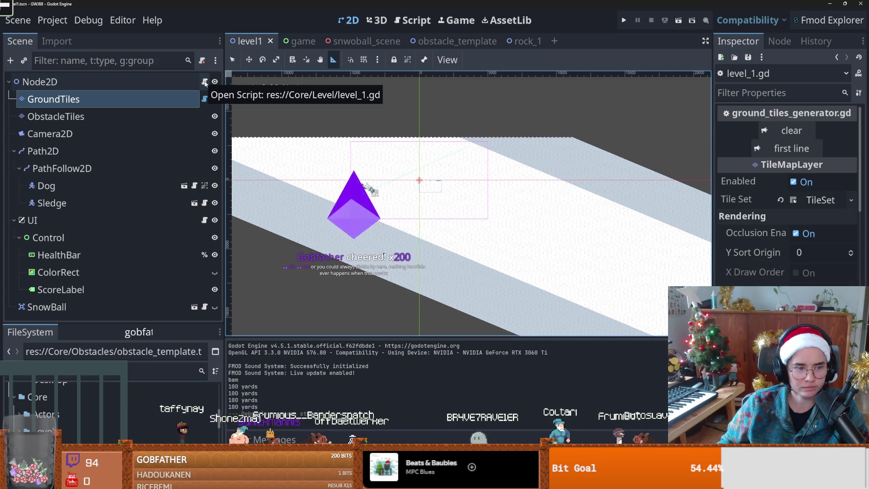
Select the ObstacleTiles layer to show its rock tile palette, save the scene, and return to the script
left_click(181, 116)
scroll(363, 186, "up", 2)
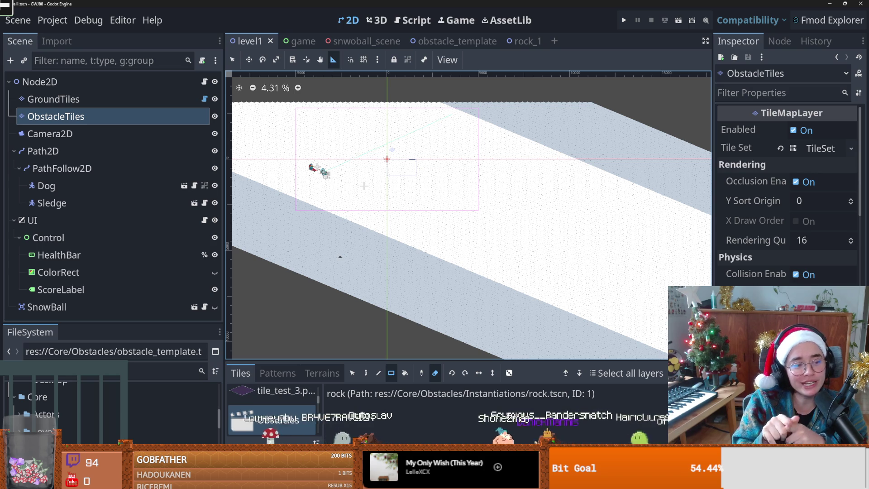
scroll(362, 201, "down", 1)
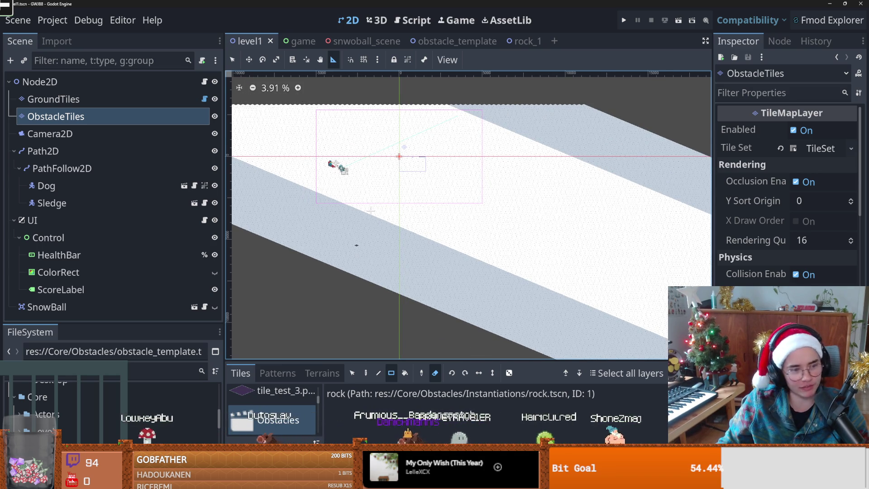
scroll(371, 210, "up", 1)
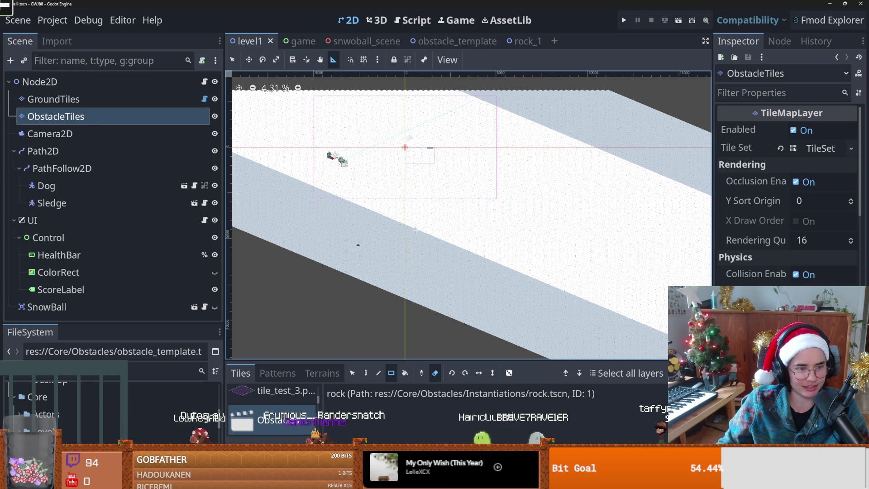
key("ctrl+s")
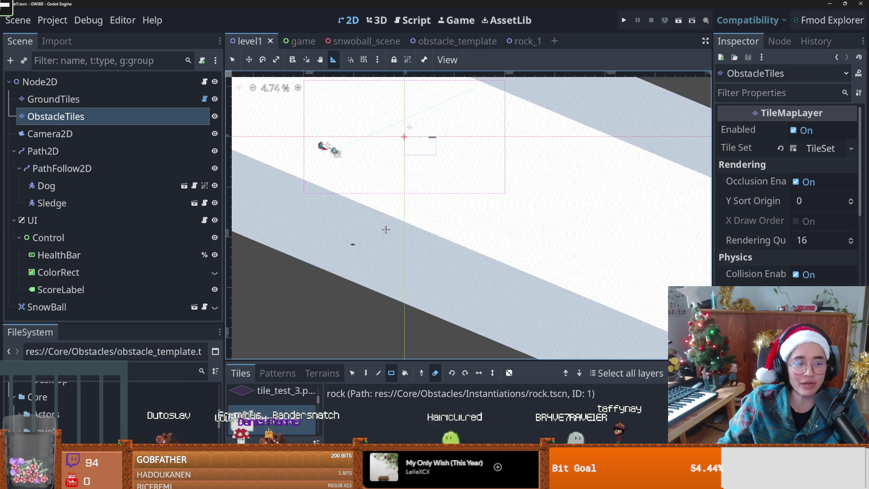
scroll(331, 246, "down", 1)
scroll(365, 245, "down", 1)
key("ctrl+s")
scroll(315, 185, "down", 2)
scroll(315, 186, "down", 2)
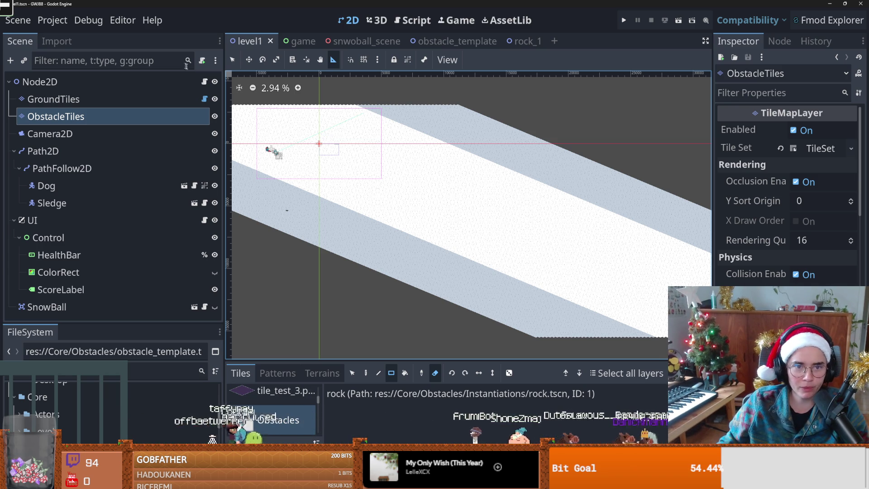
key("ctrl+F3")
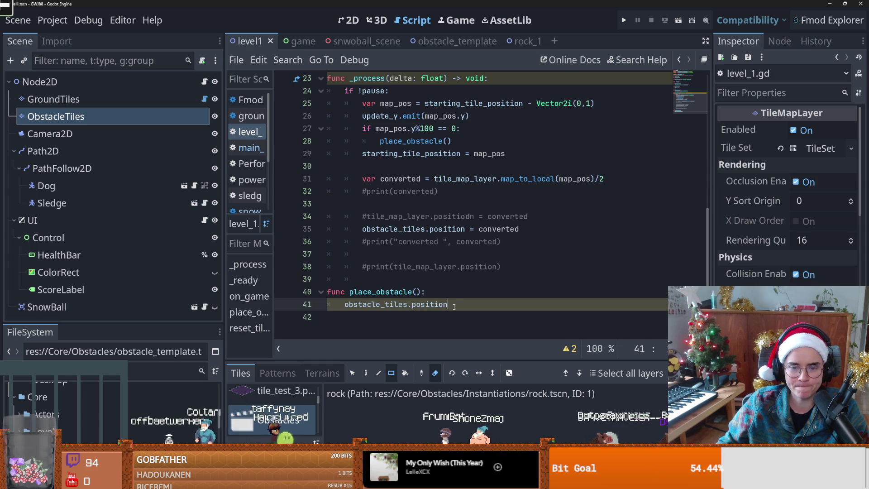
Add res://Core/Obstacles/ObstaclePatterns/rock_1.tscn as a new scene tile in the Obstacles collection
left_click(470, 428)
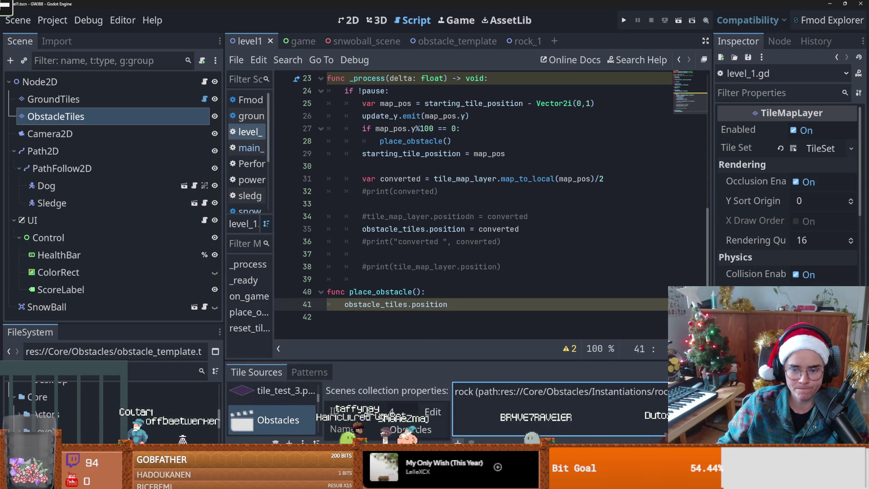
left_click(457, 442)
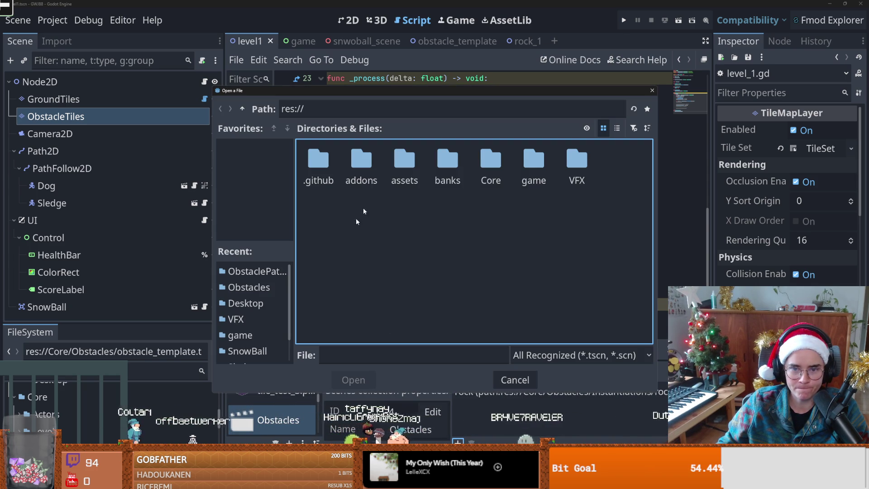
double_click(473, 165)
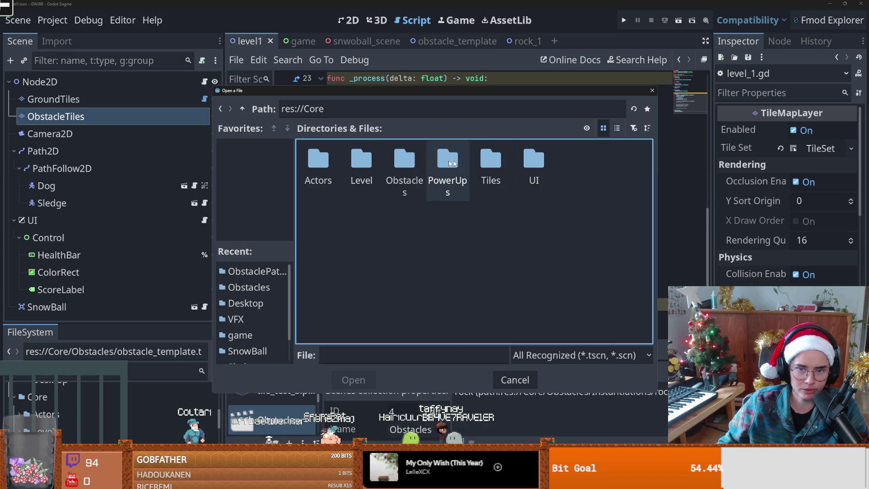
double_click(405, 161)
double_click(361, 163)
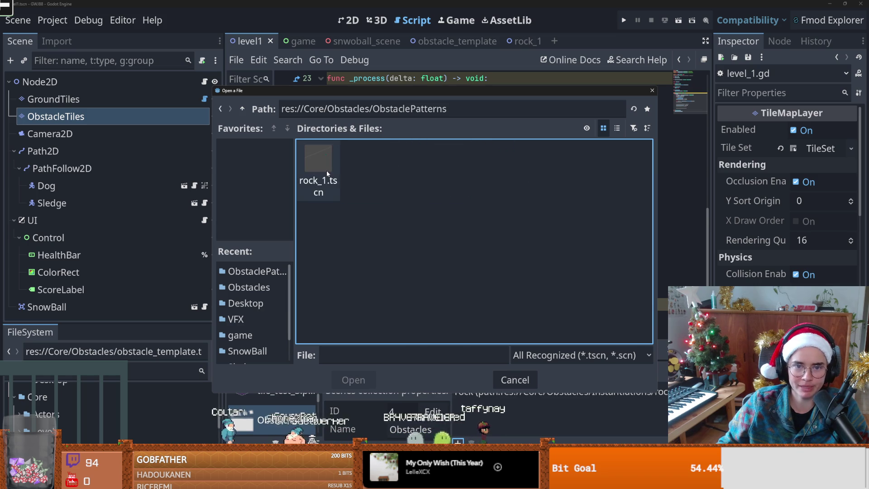
left_click(327, 174)
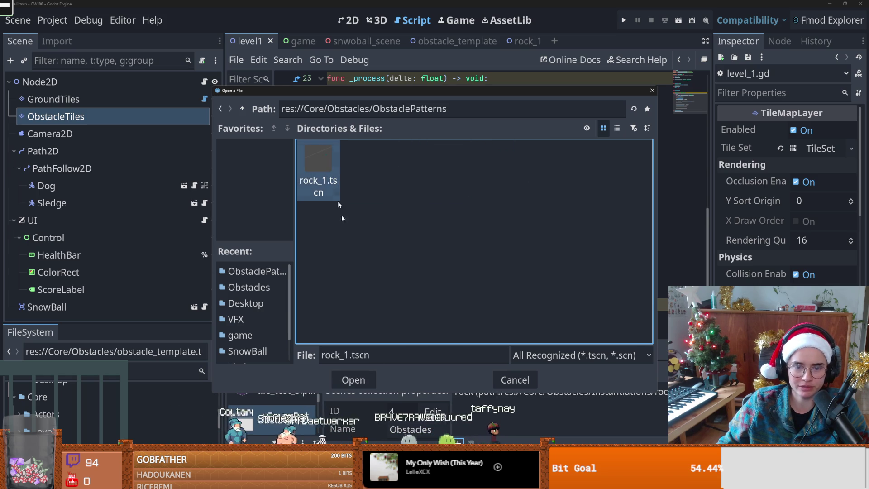
left_click(361, 381)
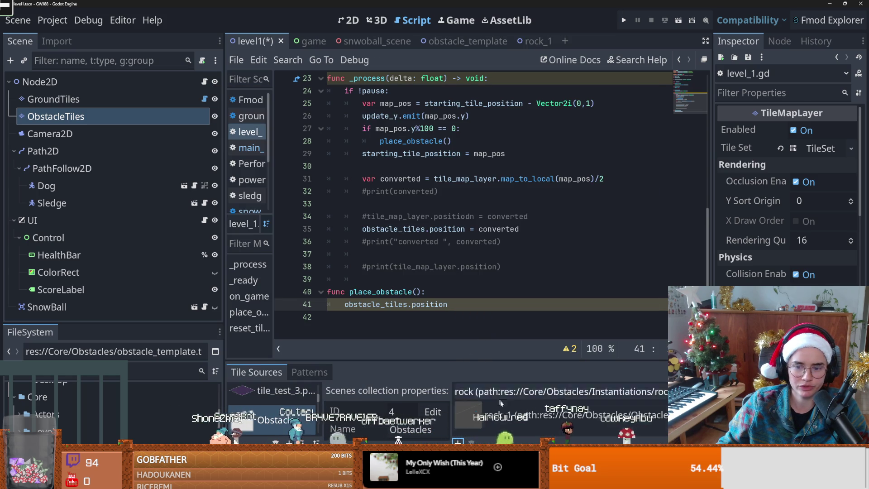
left_click(500, 414)
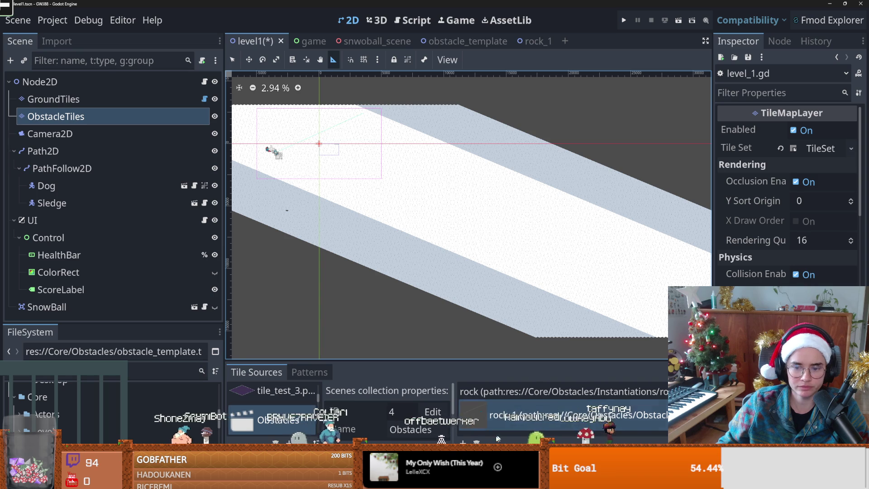
Paint eight rock_1 tiles at scattered spots along the snowy track on ObstacleTiles
left_click(498, 480)
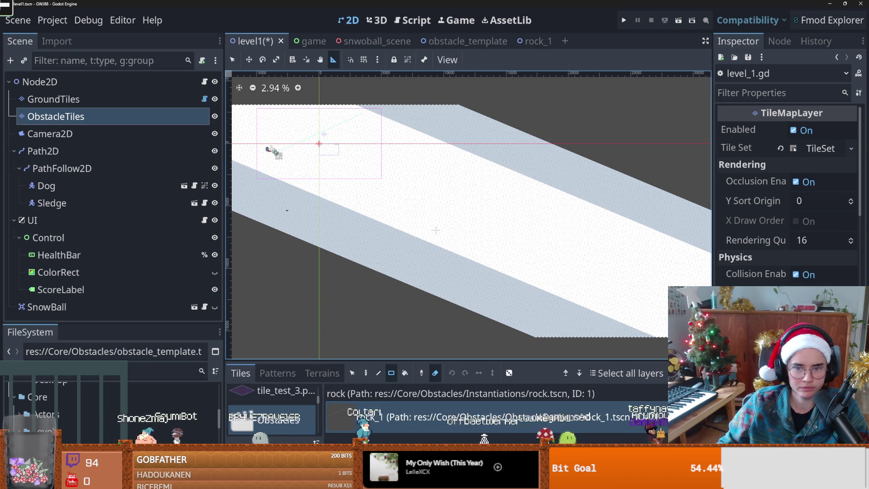
key("d")
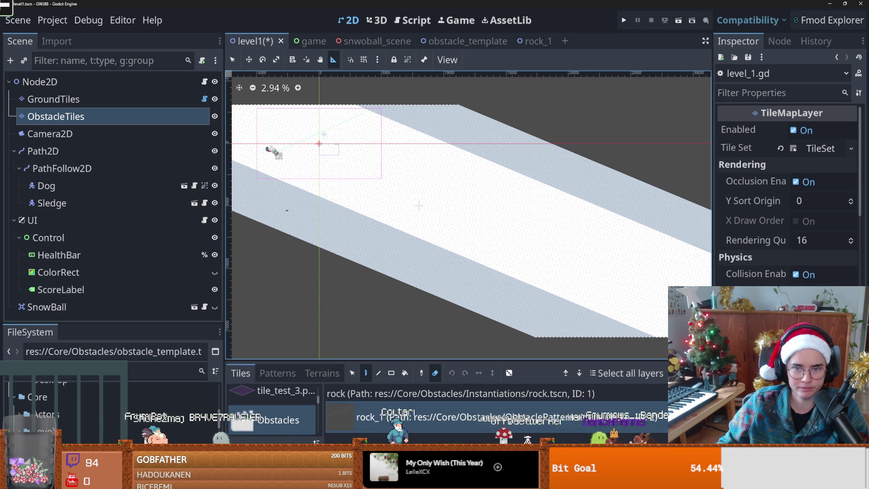
key("q")
left_click(422, 185)
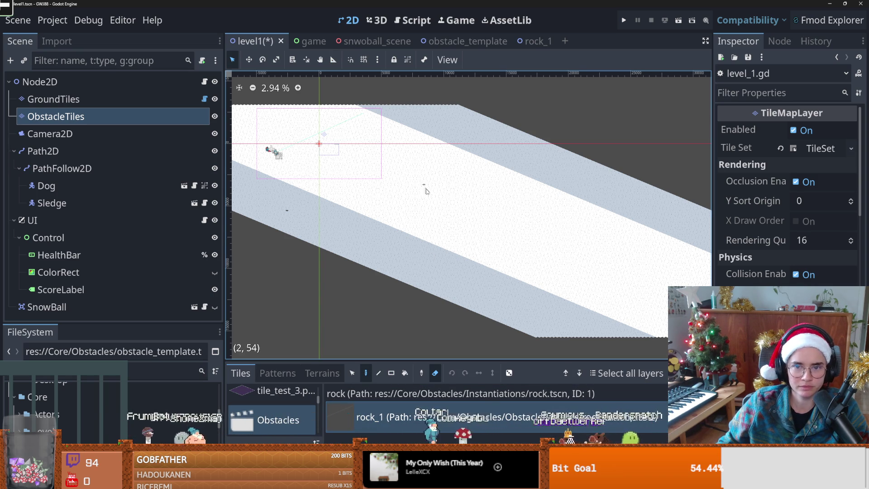
left_click(423, 409)
left_click(258, 181)
left_click(403, 236)
left_click(416, 209)
left_click(475, 187)
left_click(515, 190)
left_click(470, 210)
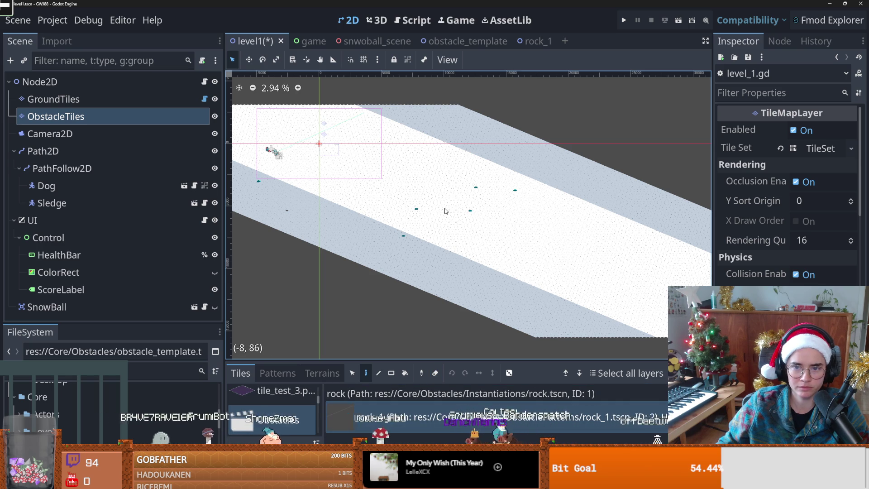
scroll(475, 209, "down", 2)
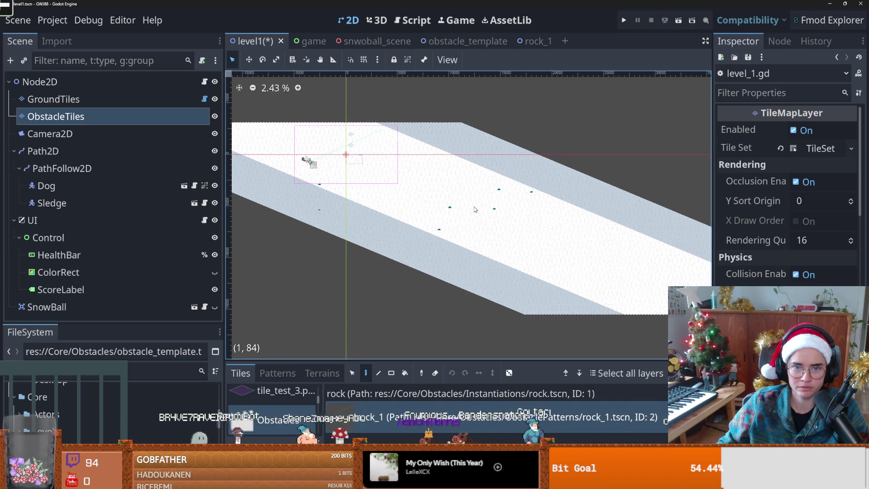
Open the rock_1 pattern scene and pan its canvas to find the rocks
left_click(470, 42)
left_click(529, 41)
scroll(362, 249, "down", 5)
left_click_drag(335, 248, 449, 262)
scroll(390, 240, "up", 5)
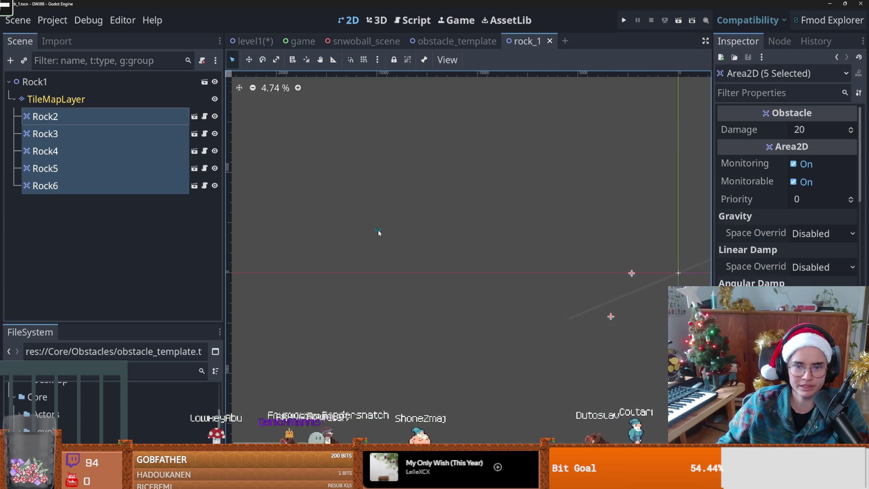
Paint a rectangle of tiles on rock_1's TileMapLayer with the Rect tool and save
left_click(378, 230)
scroll(377, 232, "up", 2)
left_click(134, 101)
left_click(389, 372)
mouse_move(374, 227)
left_mouse_down()
mouse_move(384, 229)
mouse_move(370, 237)
left_mouse_up()
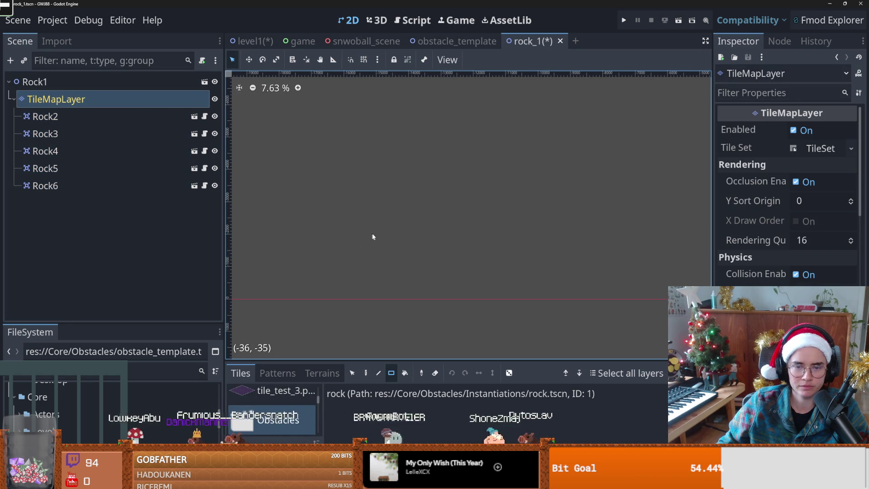
key("ctrl+s")
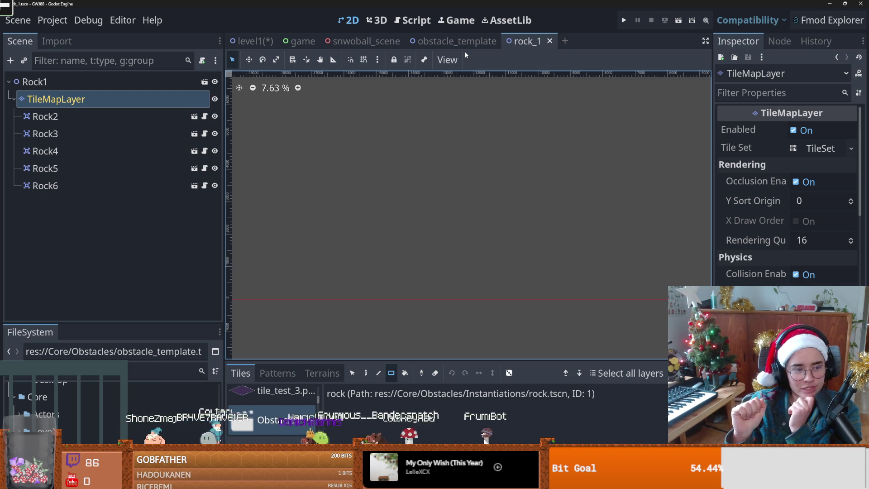
Save rock_1 again and bring up the 3D snowball scene
left_click_drag(378, 191, 444, 203)
key("ctrl+s")
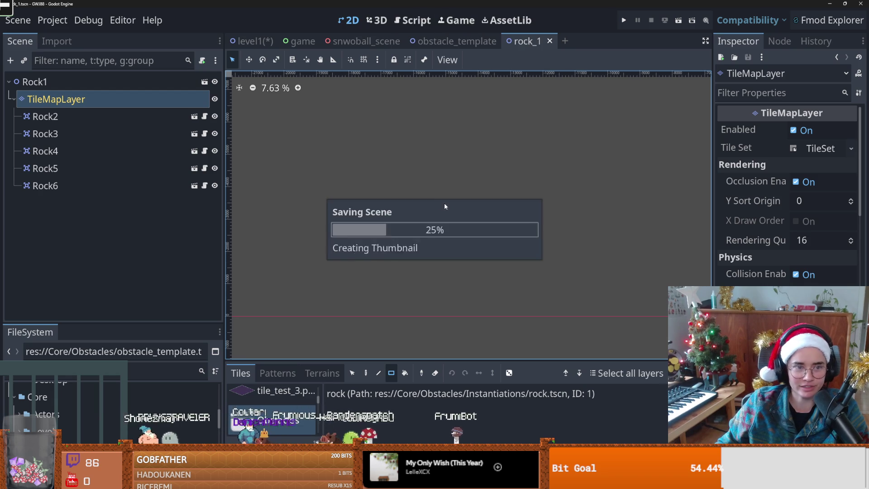
left_click(470, 41)
left_click(366, 41)
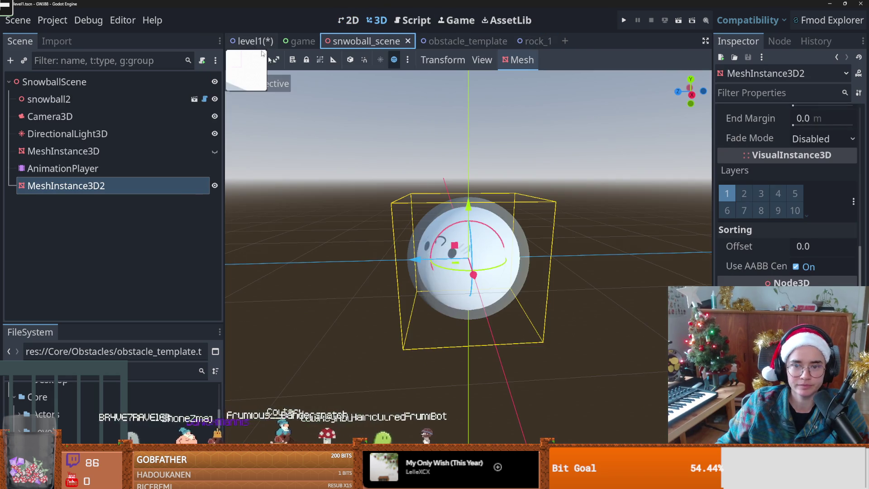
Append ' +' after obstacle_tiles.position on line 41 of level_1.gd, then return to the 2D view
left_click(255, 41)
scroll(504, 243, "up", 1)
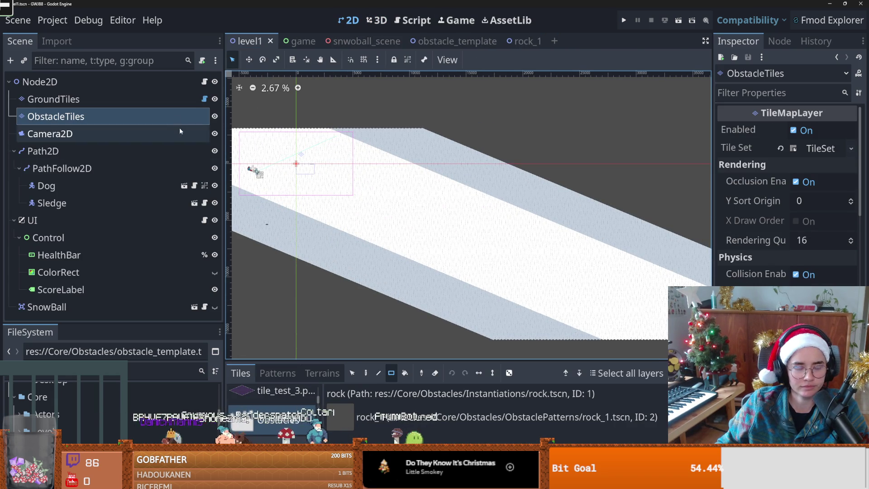
left_click(204, 82)
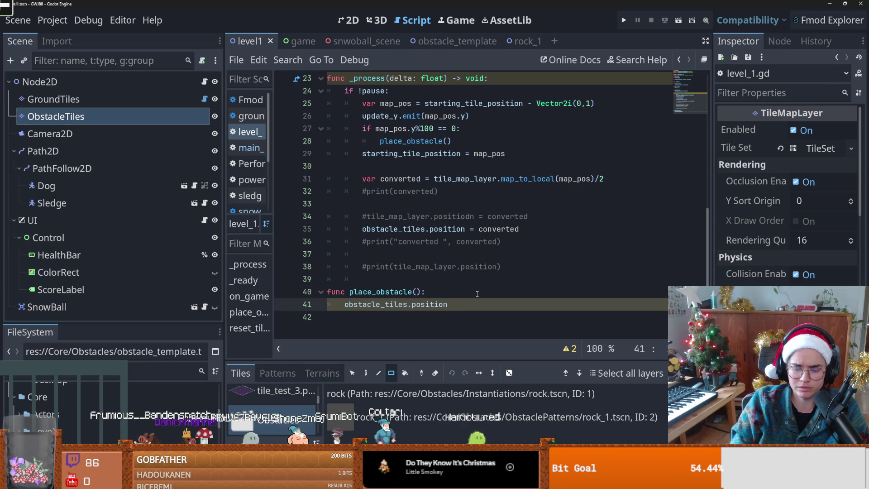
type(" +")
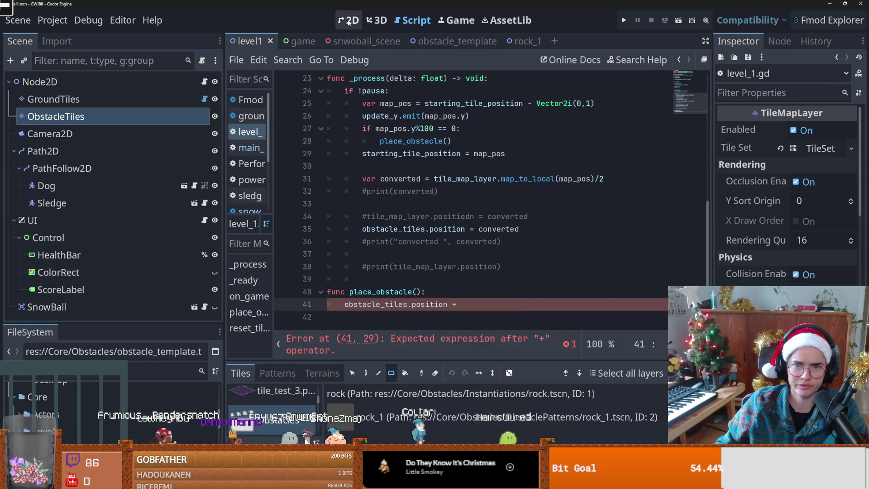
left_click(349, 22)
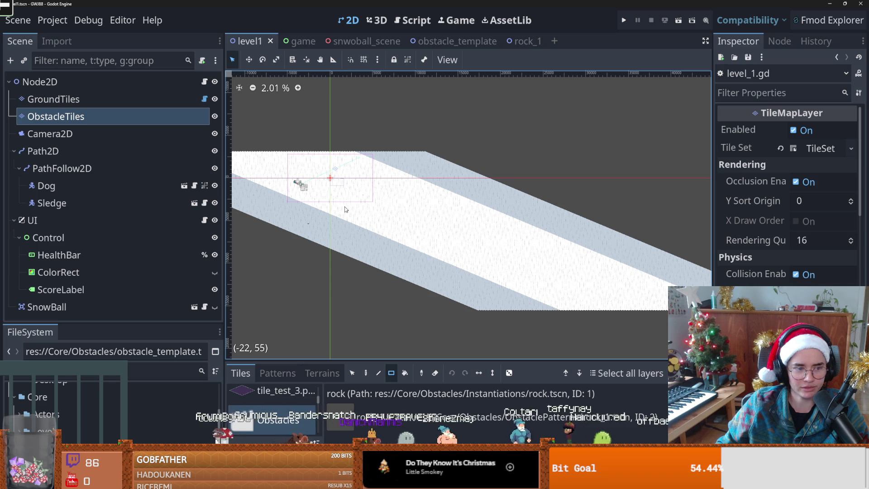
Zoom and pan along the level1 sledding track, saving the scene repeatedly with Ctrl+S
scroll(343, 207, "up", 1)
scroll(352, 209, "down", 1)
scroll(360, 210, "up", 1)
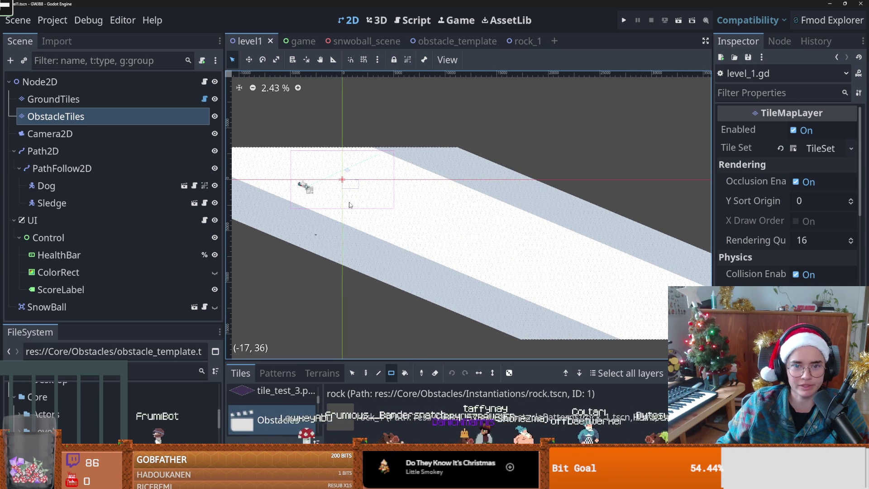
scroll(375, 183, "up", 1)
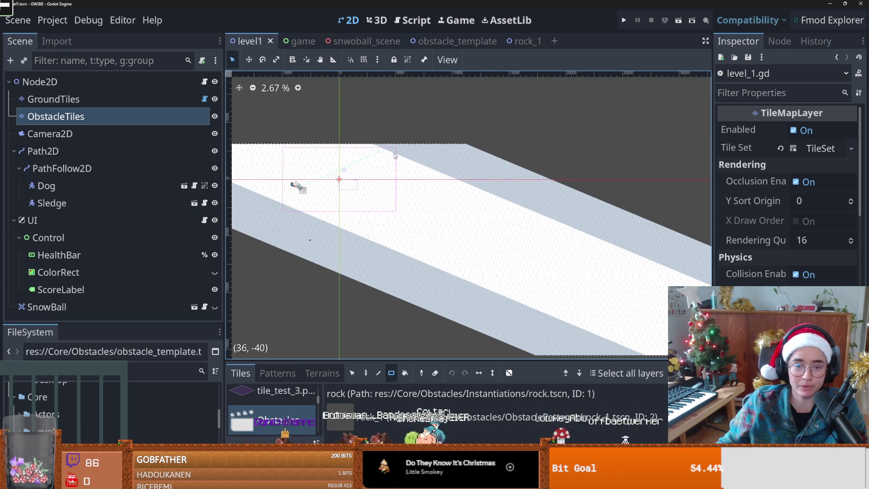
scroll(380, 214, "down", 1)
key("ctrl+s")
scroll(421, 226, "up", 2)
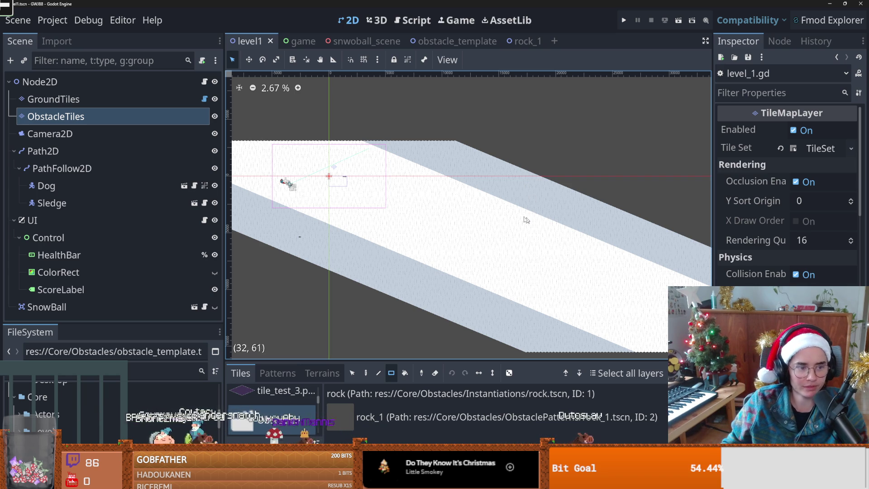
scroll(380, 234, "down", 2)
key("ctrl+s")
scroll(391, 235, "up", 1)
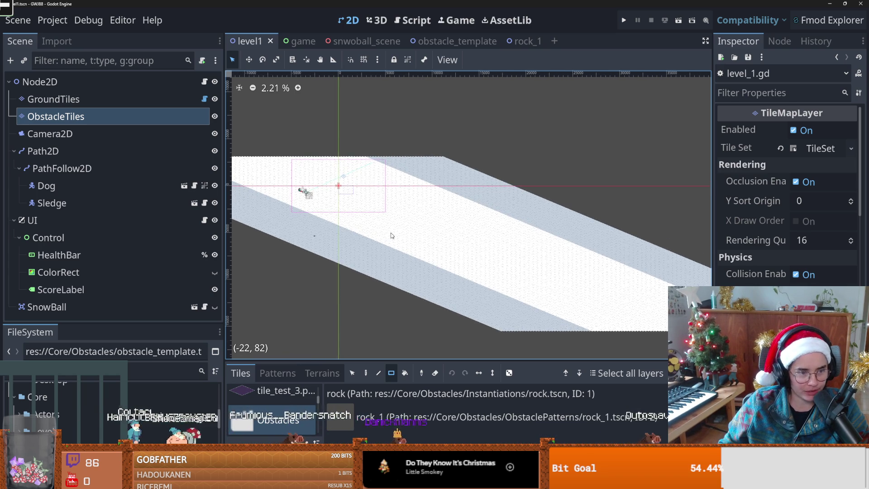
scroll(391, 235, "up", 1)
scroll(439, 254, "down", 1)
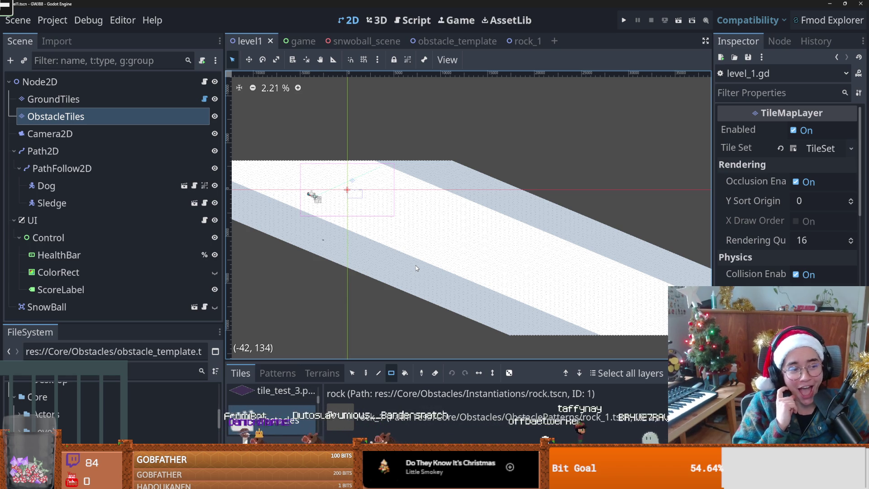
scroll(394, 253, "down", 1)
key("ctrl+s")
scroll(376, 243, "up", 1)
scroll(376, 246, "down", 1)
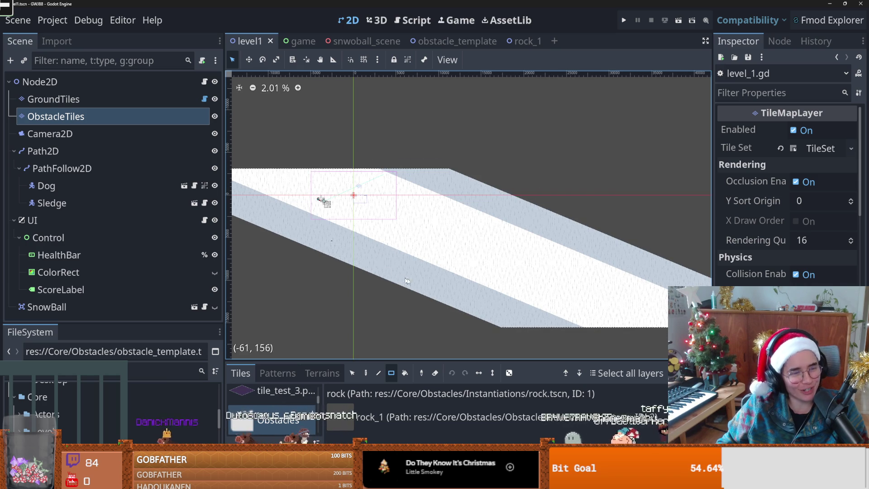
key("ctrl+s")
scroll(384, 270, "down", 3)
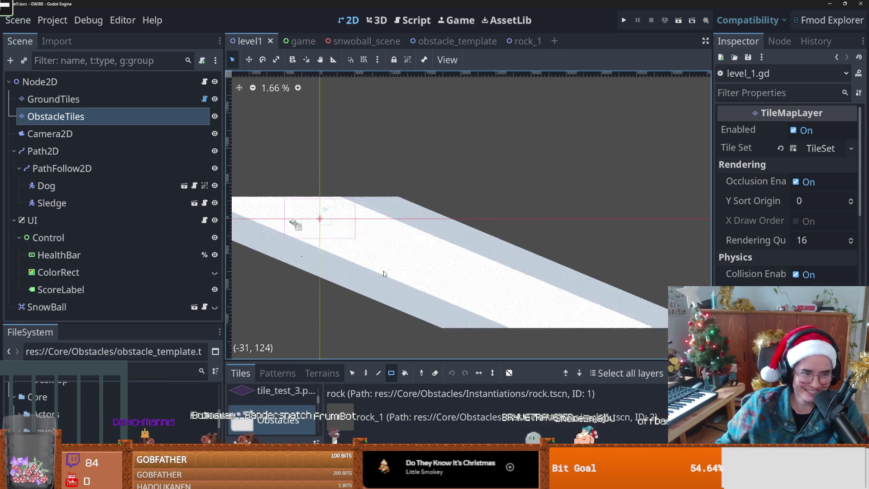
scroll(397, 248, "up", 3)
key("ctrl+s")
scroll(405, 238, "up", 5)
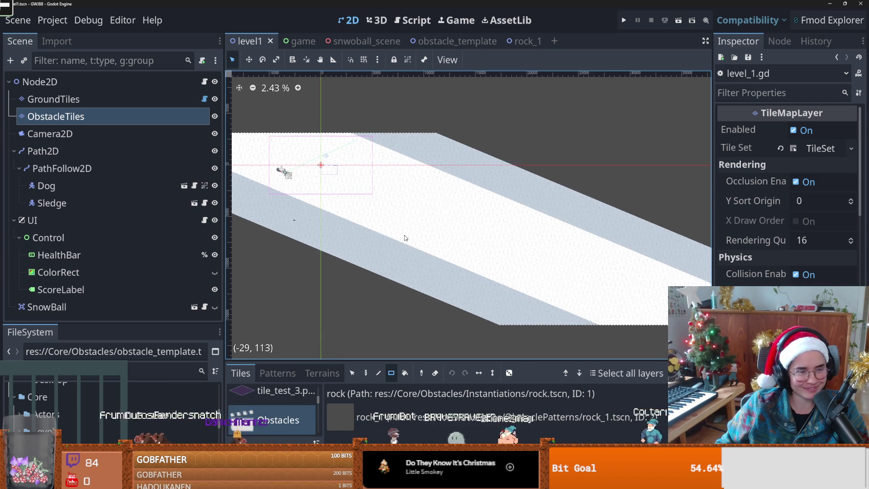
scroll(404, 239, "down", 6)
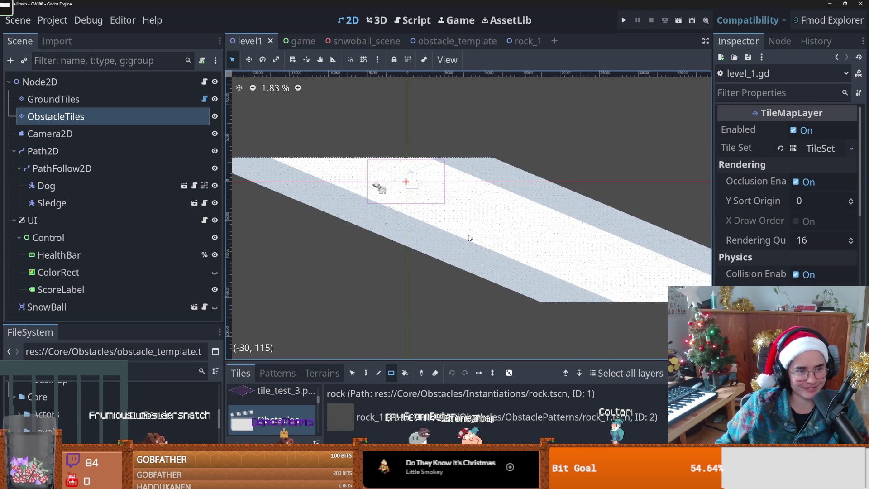
scroll(337, 255, "up", 2)
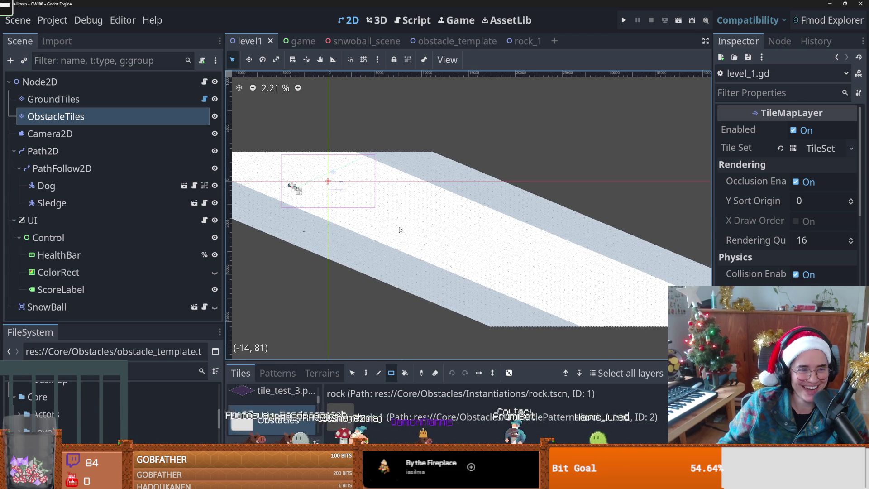
scroll(398, 230, "down", 1)
scroll(371, 229, "up", 1)
key("ctrl+s")
scroll(362, 278, "down", 1)
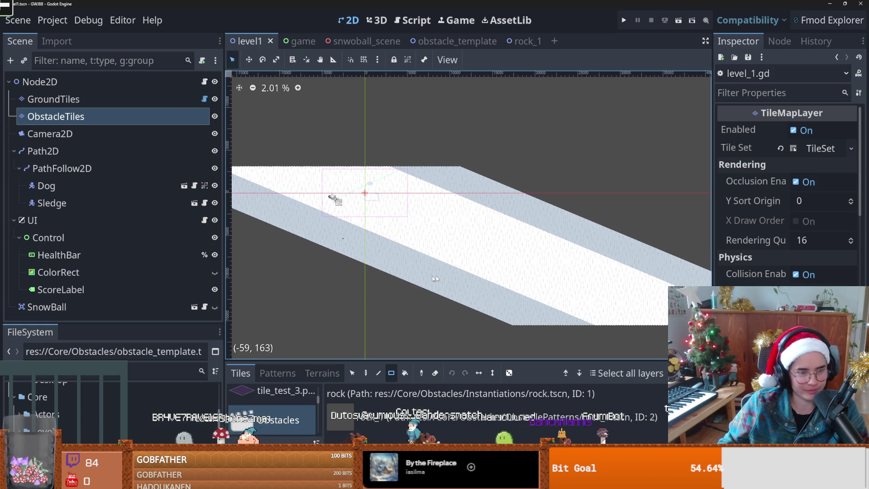
scroll(349, 229, "up", 6)
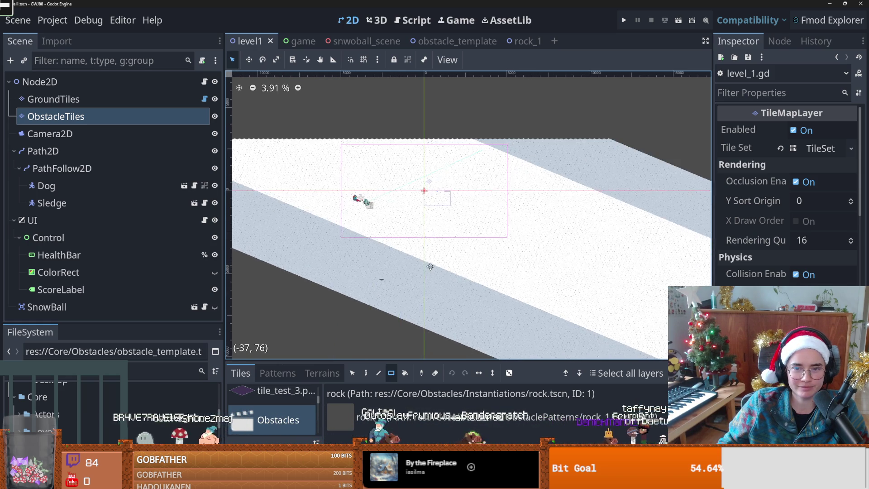
left_click_drag(431, 269, 417, 287)
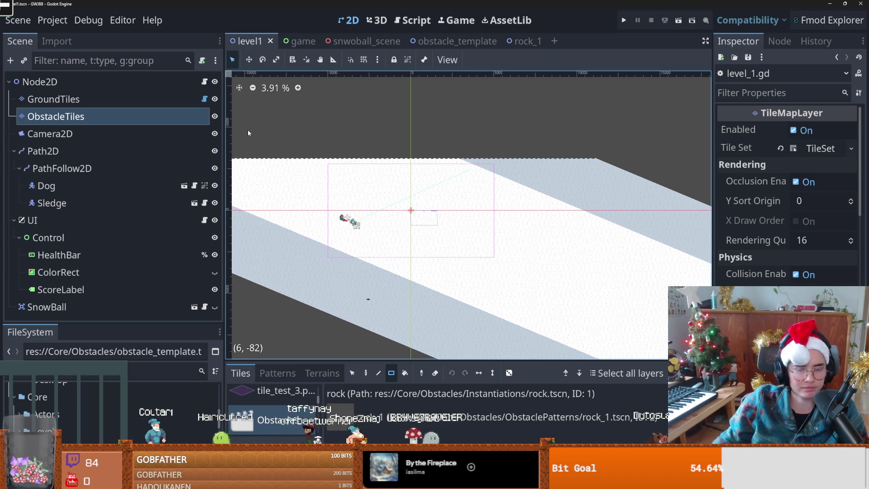
scroll(330, 217, "down", 1)
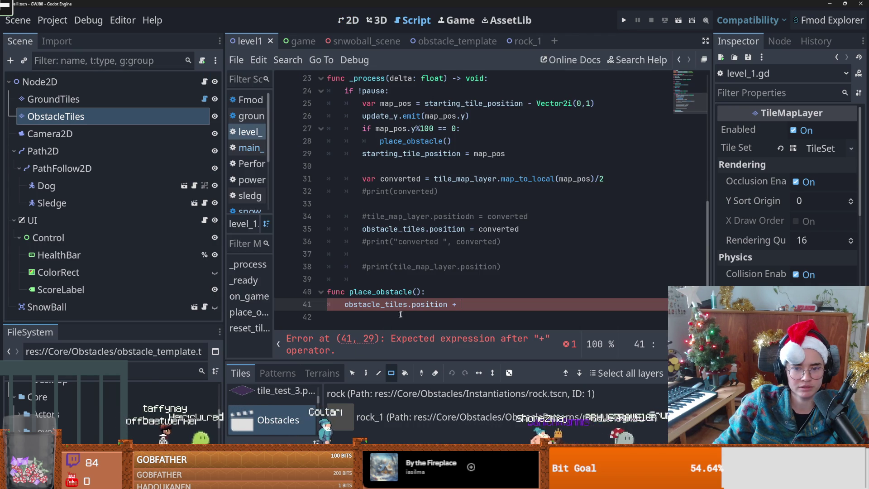
Comment out the unfinished position line in place_obstacle, add pass, and save the script
mouse_move(457, 304)
left_mouse_down()
mouse_move(323, 296)
mouse_move(337, 305)
left_mouse_up()
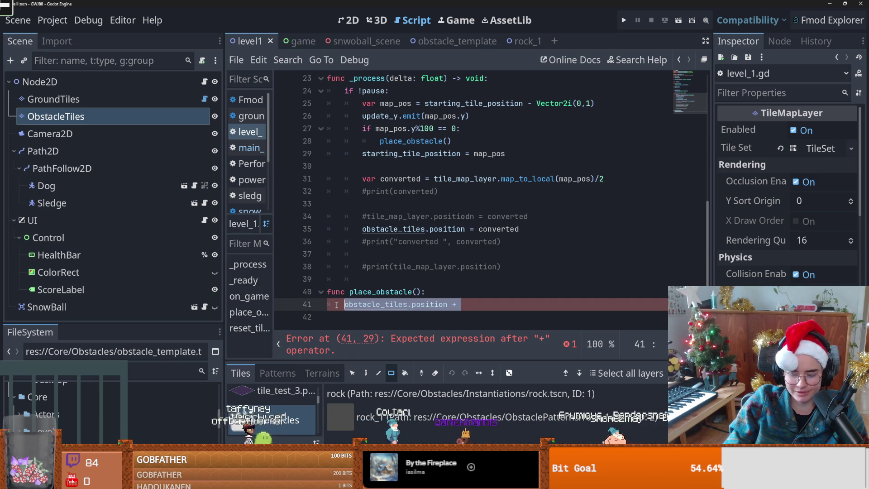
key("ctrl+k")
left_click(455, 293)
key("Return")
type("pass")
key("ctrl+s")
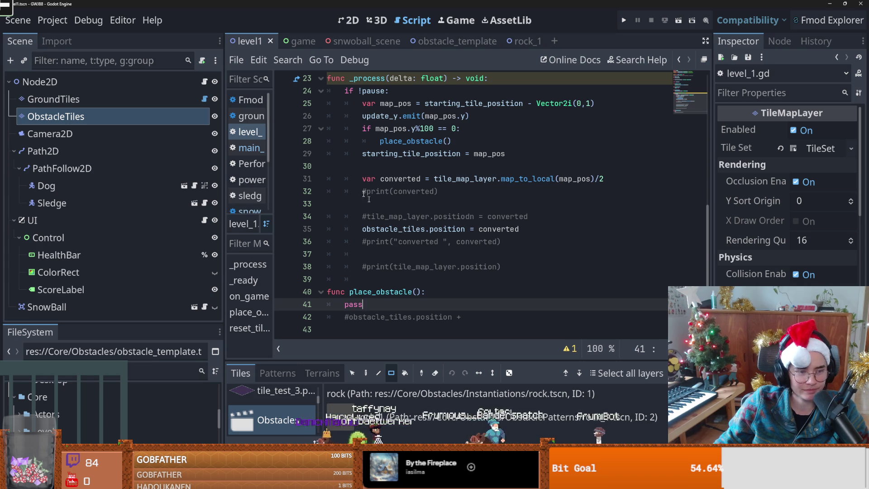
Select GroundTiles, re-enable print(converted) in level_1.gd, and start a test run
left_click(349, 20)
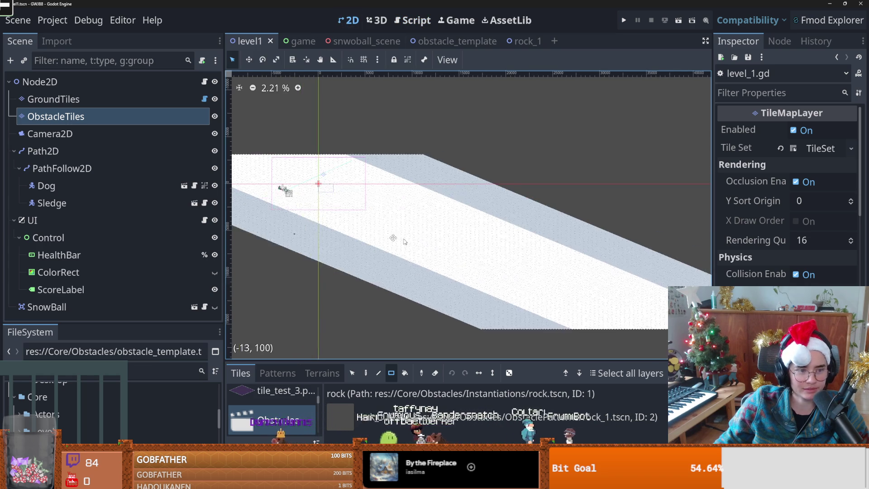
left_click(54, 99)
left_click(204, 98)
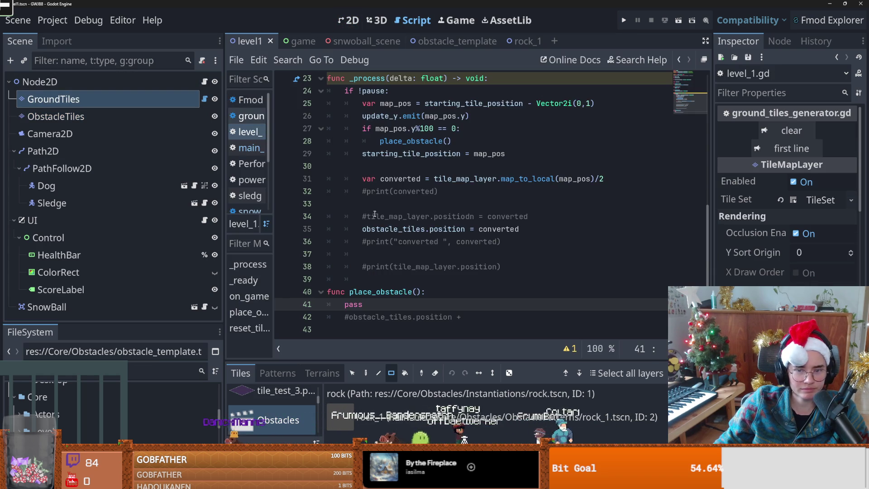
scroll(407, 238, "up", 2)
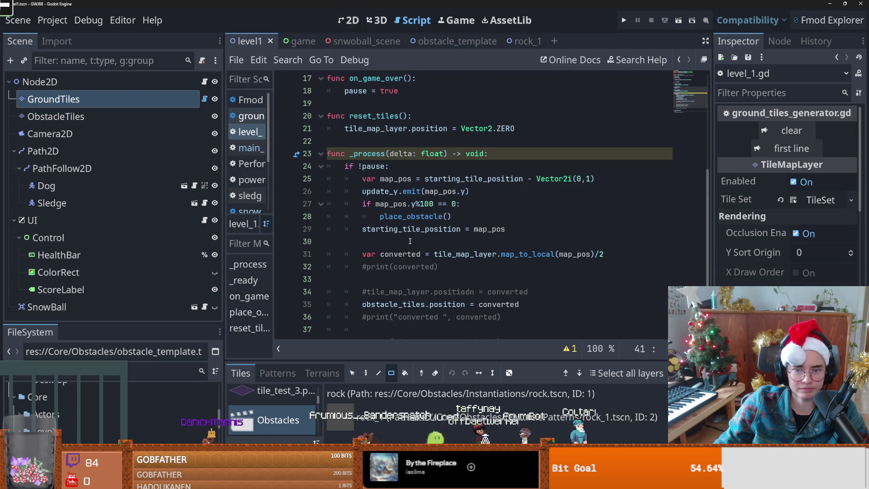
left_click(366, 268)
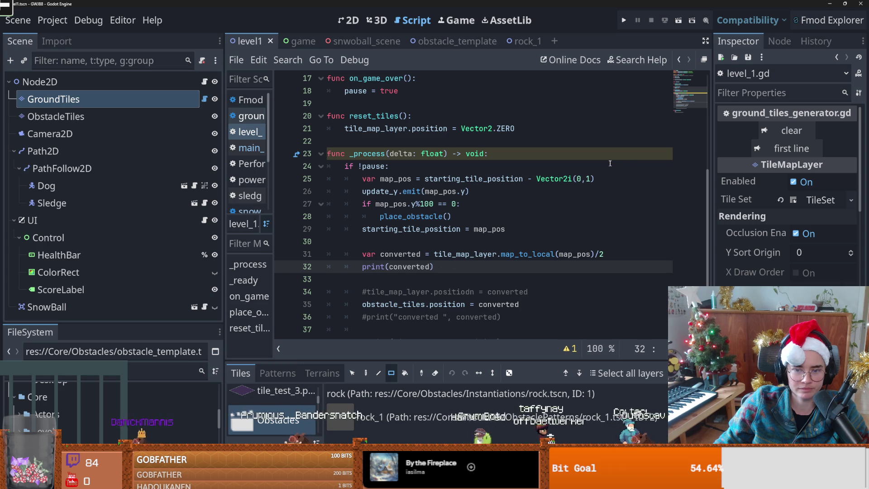
left_click(624, 21)
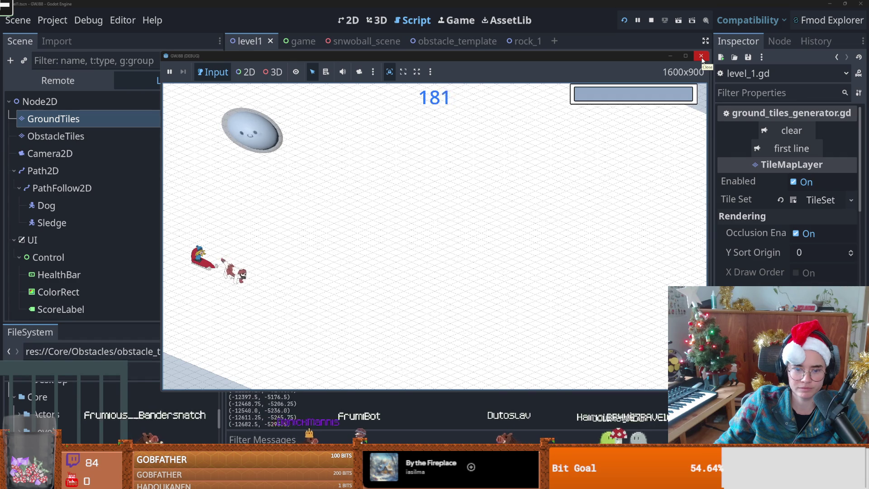
Stop the game and move the print(converted) line under the place_obstacle() call
left_click(701, 56)
scroll(407, 181, "down", 2)
left_click(434, 191)
left_click_drag(434, 191, 359, 193)
key("ctrl+x")
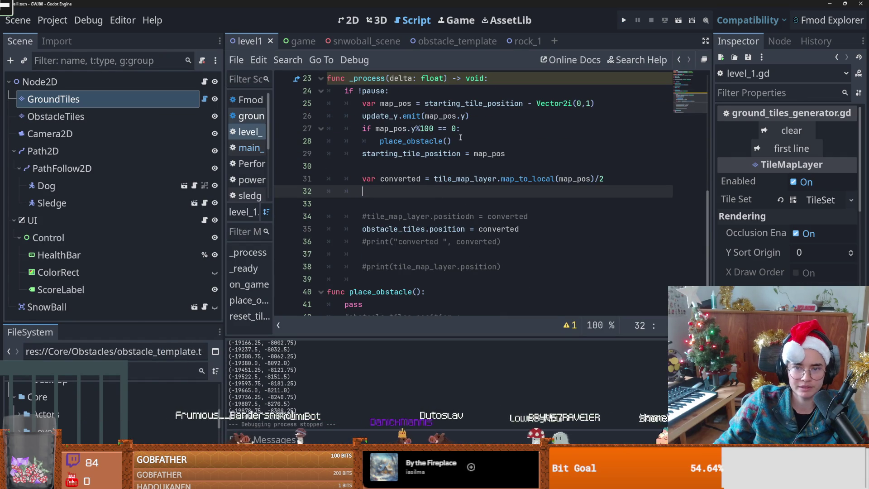
left_click(460, 139)
key("Return")
type("print(converted)")
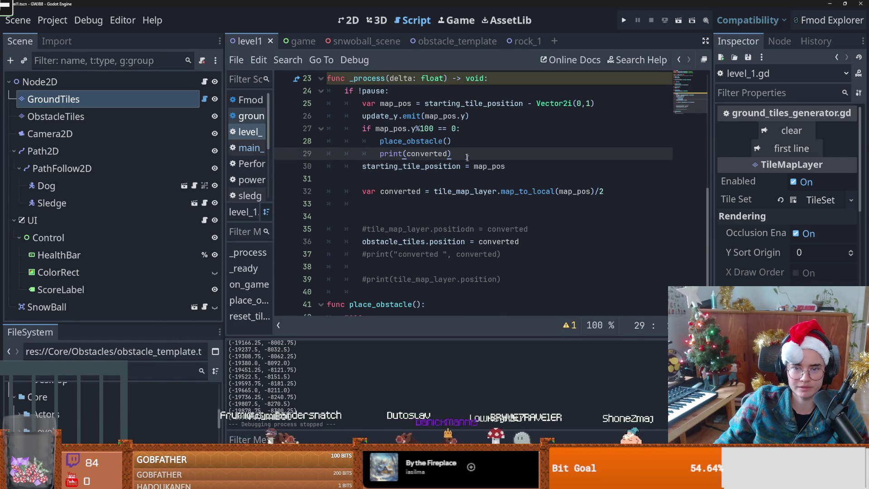
Move the every-100 if block below the var converted line and run the game with F5
left_click_drag(463, 147, 357, 134)
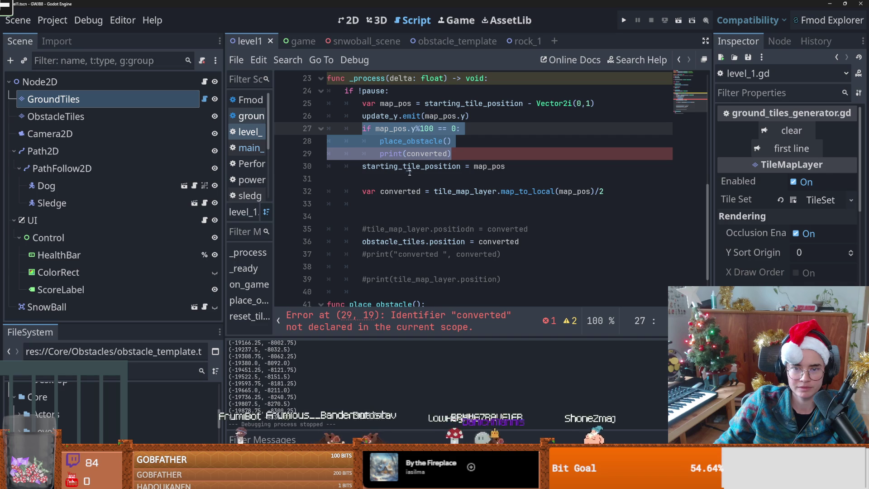
double_click(399, 130)
mouse_move(466, 149)
left_mouse_down()
mouse_move(362, 141)
mouse_move(366, 128)
left_mouse_up()
left_click(419, 142)
left_click_drag(453, 154, 362, 128)
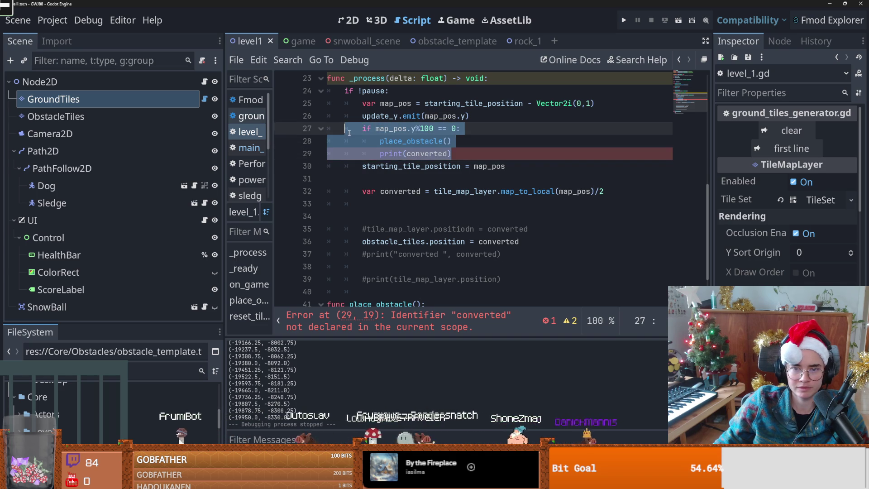
key("ctrl+x")
left_click(432, 179)
key("ctrl+v")
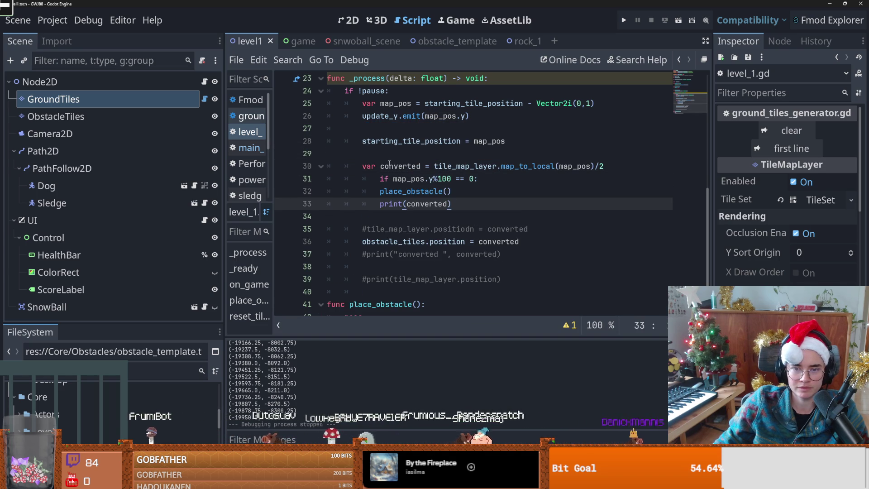
key("F5")
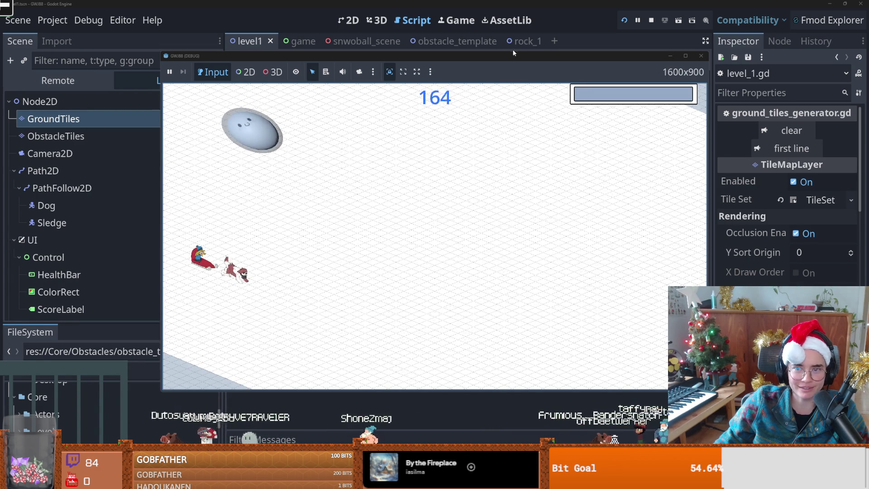
Move the debug game window aside and close it to stop the run
mouse_move(514, 55)
left_mouse_down()
mouse_move(680, 64)
mouse_move(449, 45)
left_mouse_up()
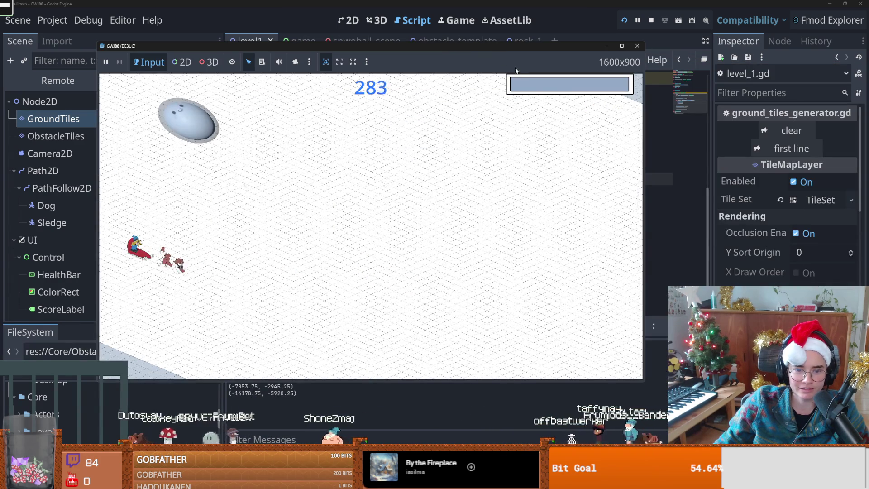
left_click(637, 45)
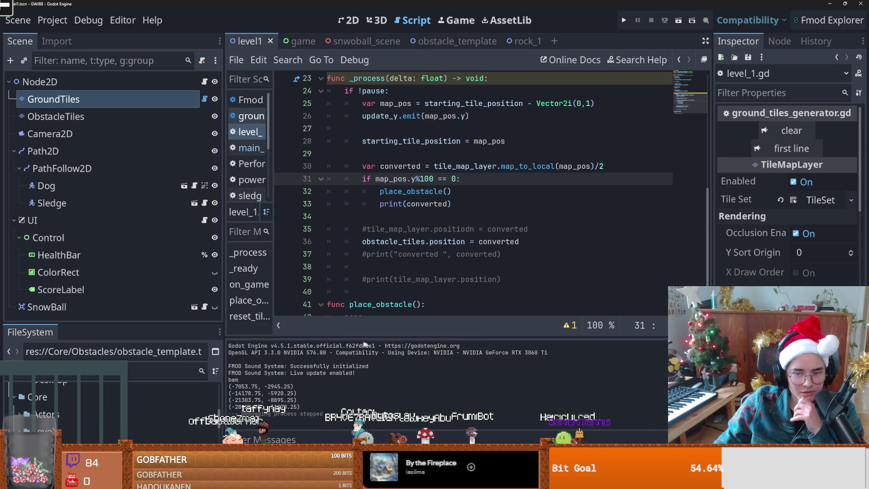
Select the logged 7053 position value and open Windows Calculator from Start search
double_click(241, 386)
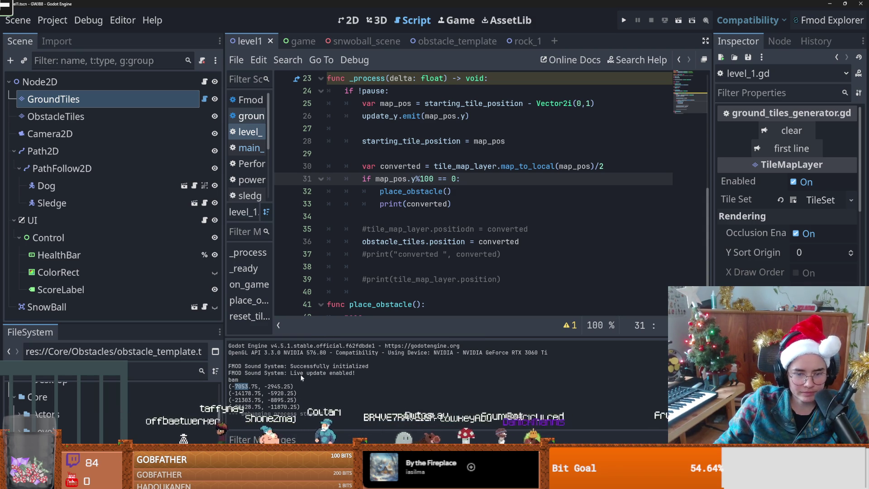
key("super")
type("cal")
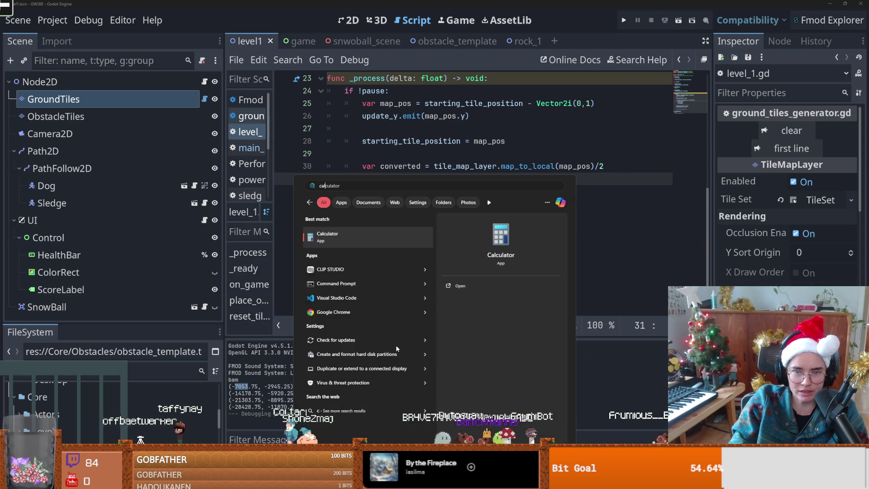
key("Return")
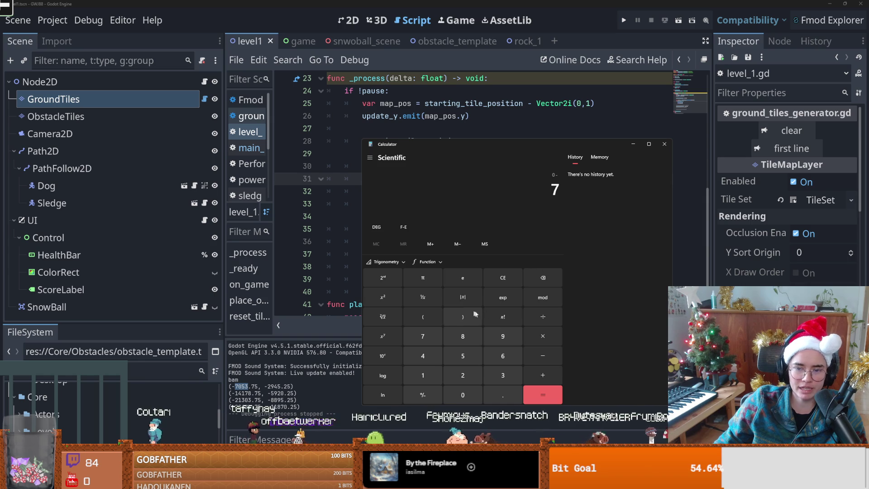
left_click(663, 145)
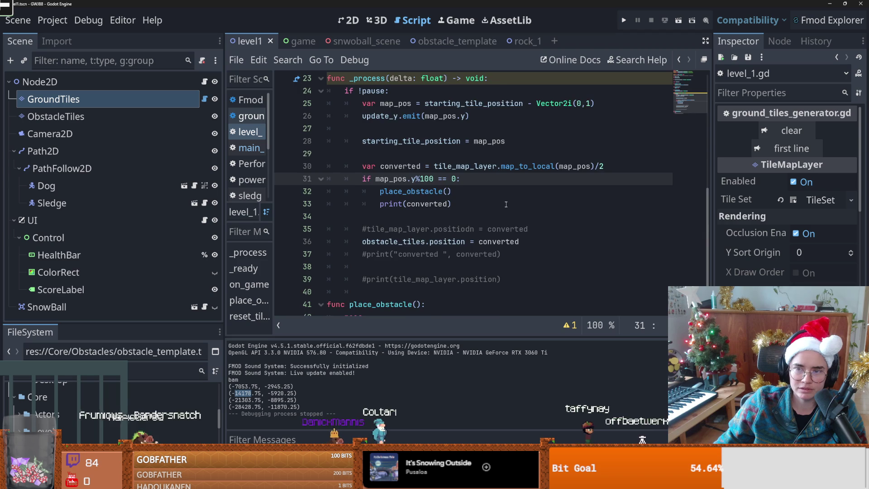
scroll(298, 376, "up", 1)
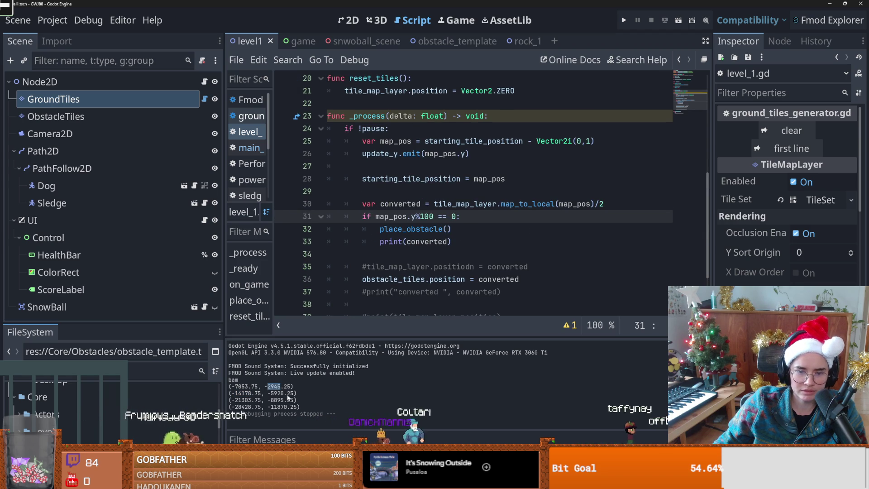
key("super")
type("cal")
key("Return")
Compute 14178 − 7053 = 7,125 on the Calculator keypad
type("141")
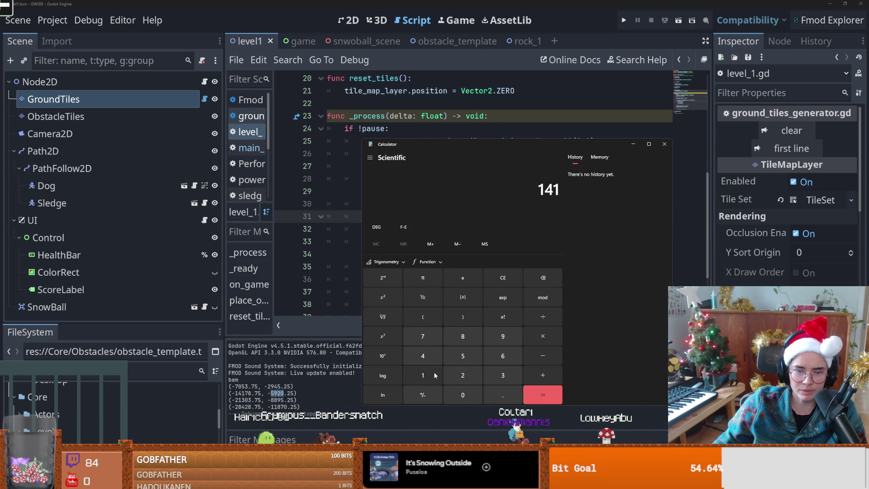
left_click(430, 339)
left_click(463, 338)
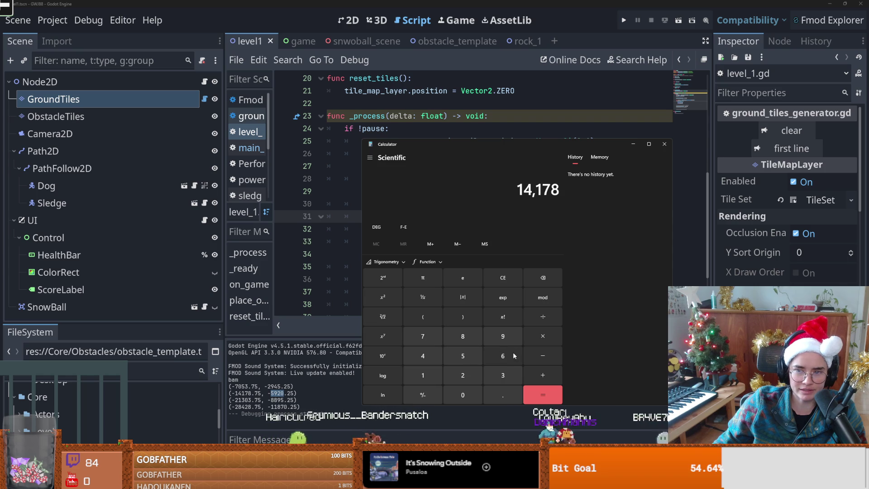
left_click(536, 353)
left_click(422, 335)
left_click(463, 395)
left_click(462, 355)
left_click(503, 375)
left_click(542, 395)
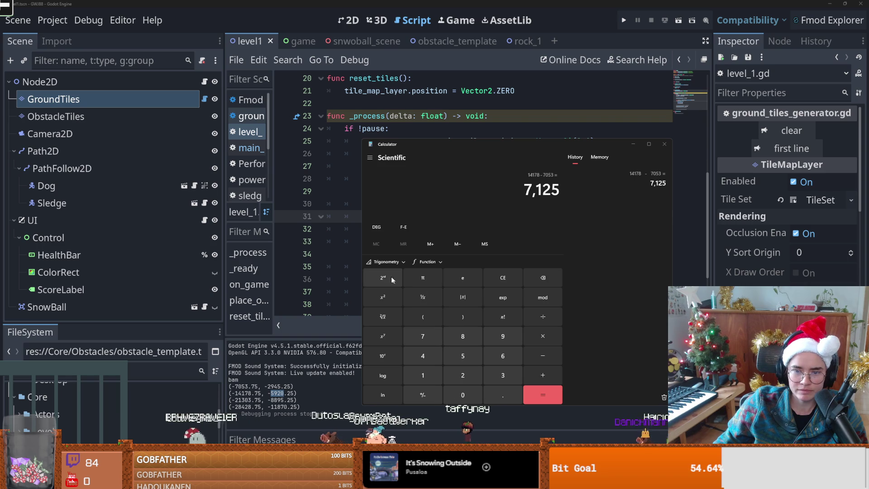
Compute 5920 − 2945 = 2,975, then close Calculator
left_click(497, 277)
left_click(467, 359)
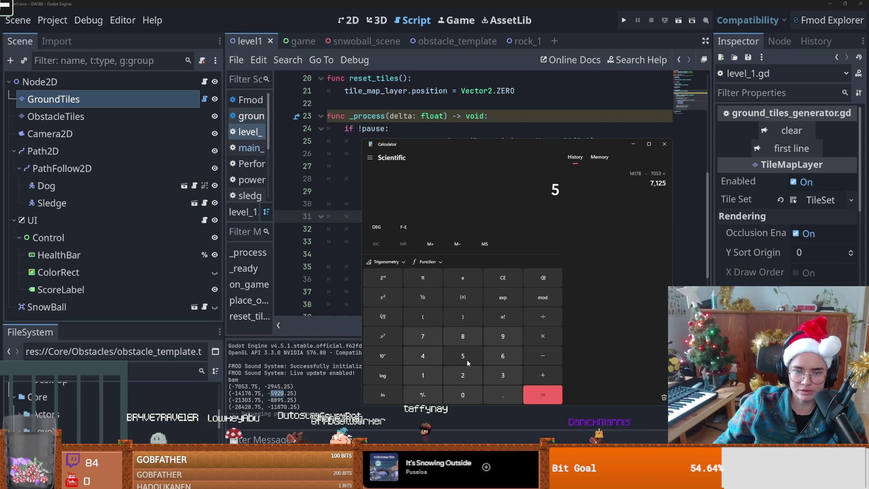
left_click(502, 337)
left_click(463, 375)
left_click(466, 392)
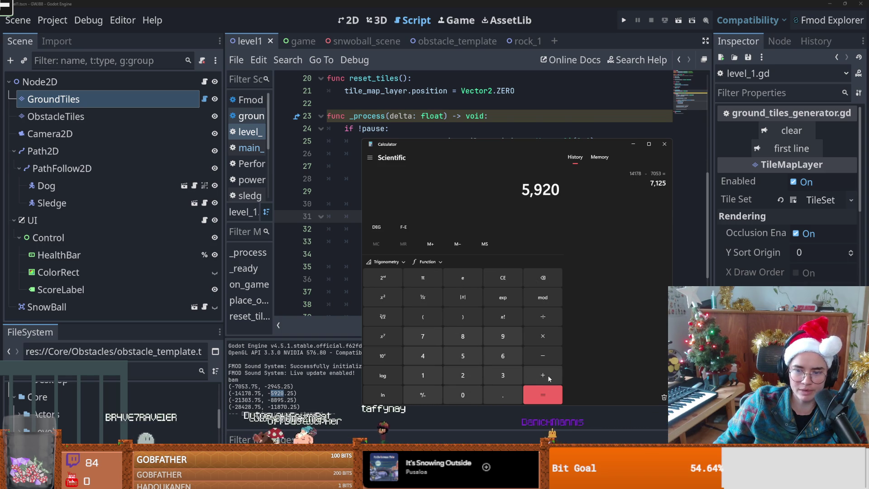
left_click(545, 358)
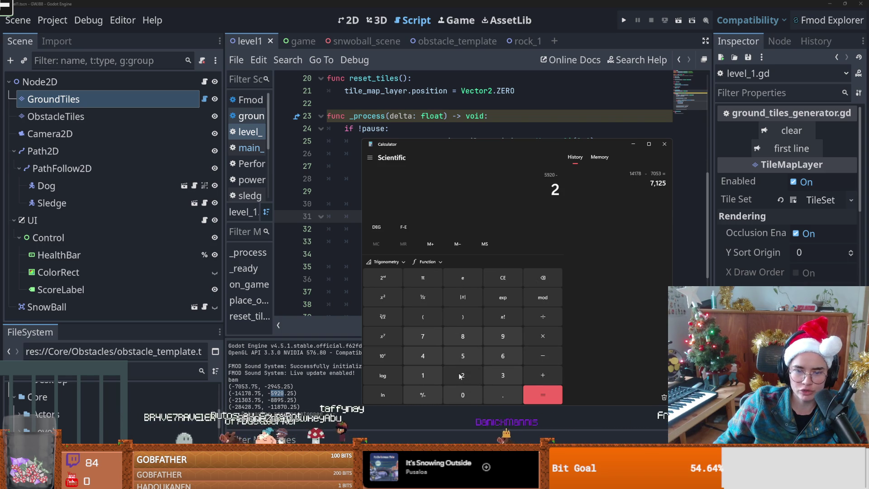
left_click(495, 335)
left_click(423, 356)
left_click(462, 356)
left_click(542, 394)
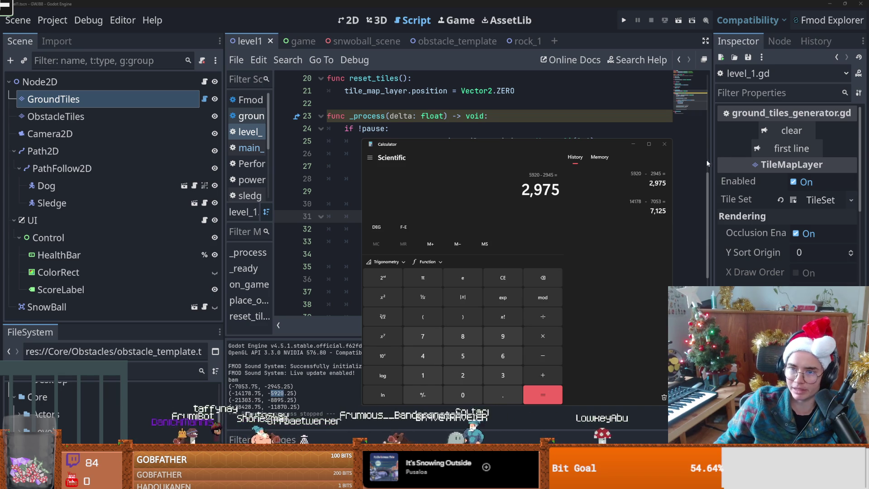
left_click(664, 144)
scroll(449, 219, "down", 2)
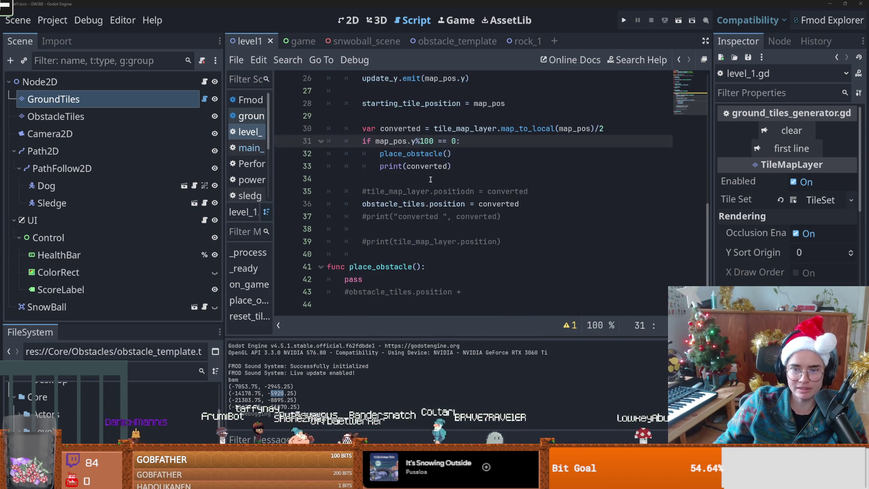
On line 43 add 'var pos_to_place_obstace = obstacle_tiles.position - Vector2(7125,2975)'
double_click(428, 166)
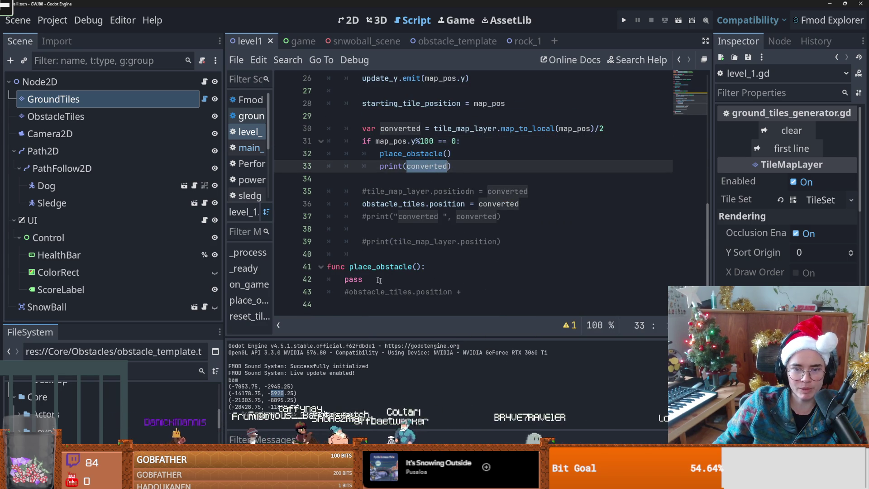
left_click(348, 291)
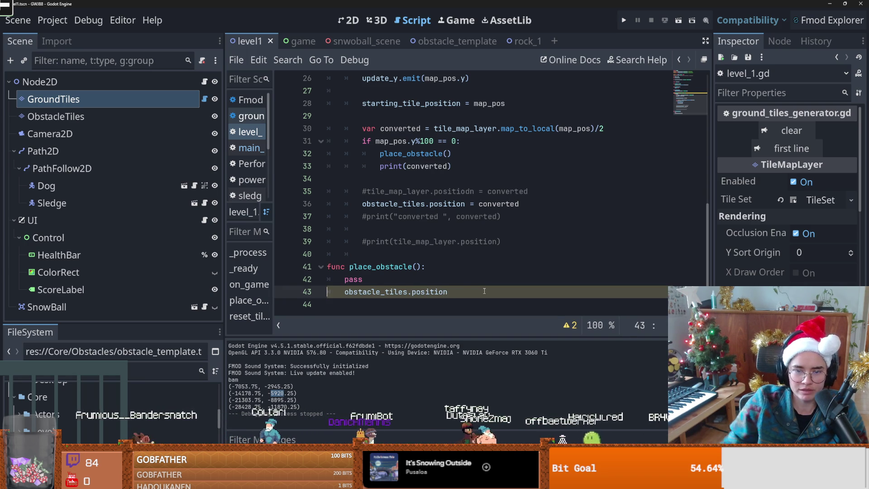
type("var pos_to_place_obstace")
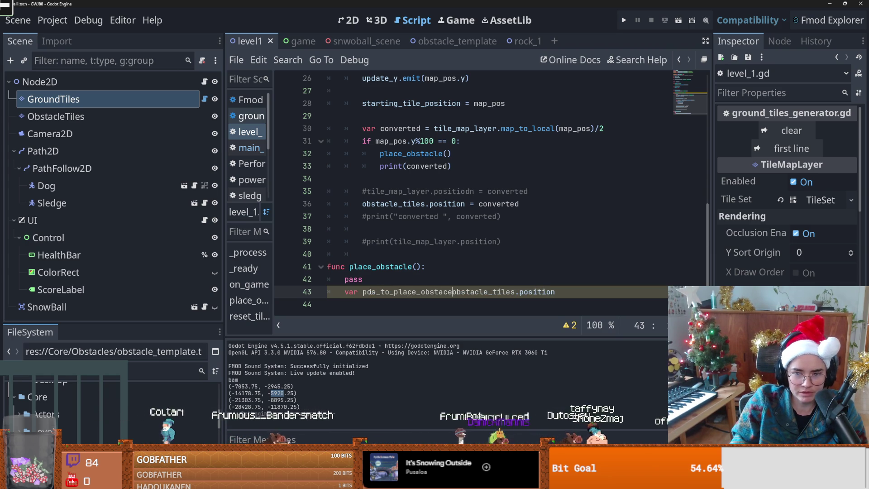
type("=")
left_click(580, 295)
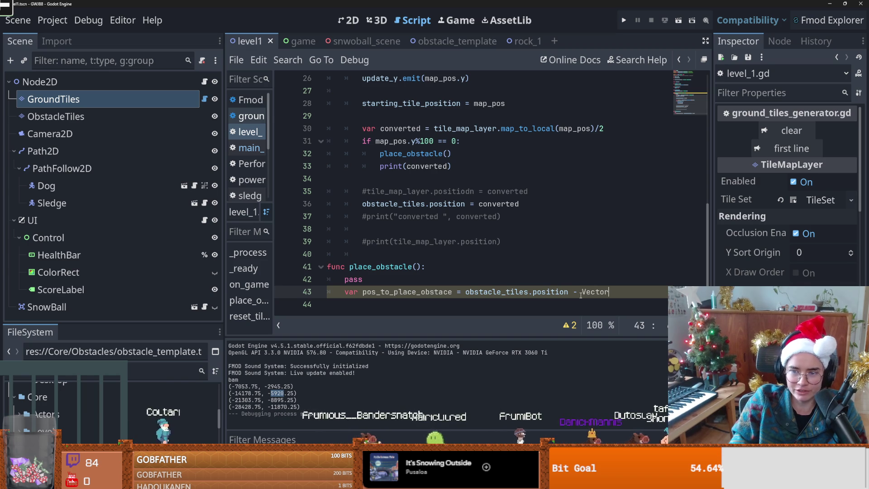
type("2(7125,")
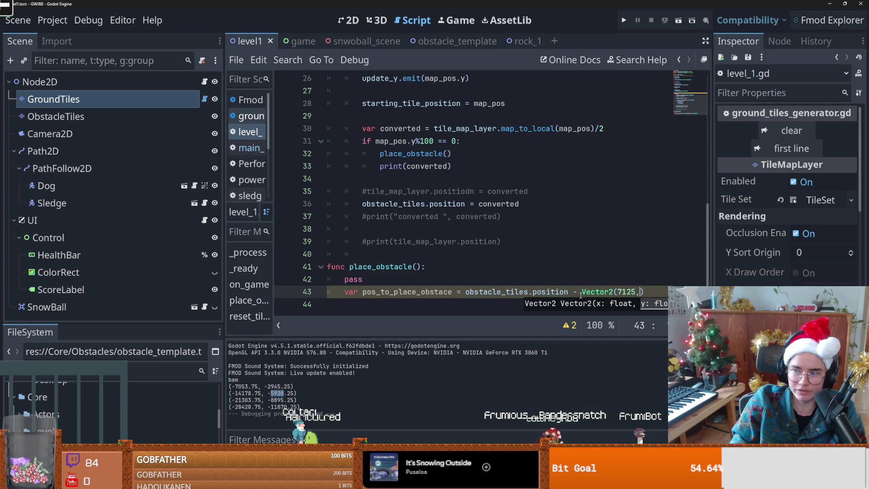
type("975")
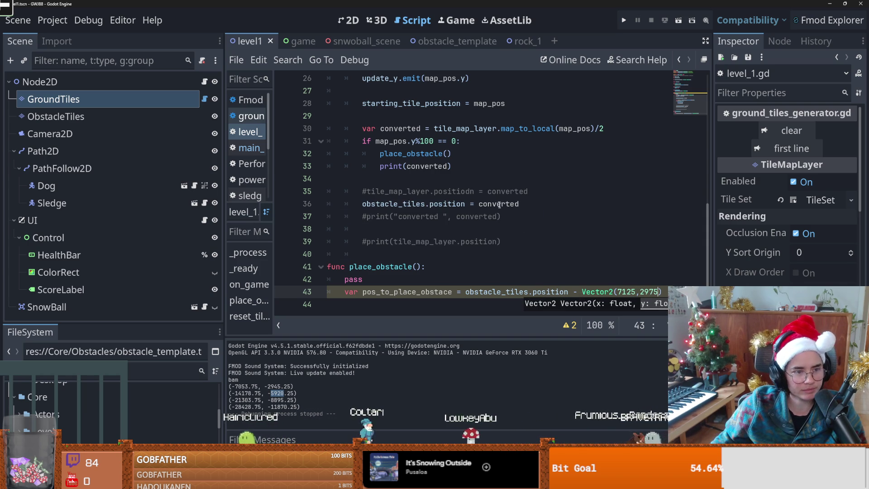
left_click(492, 190)
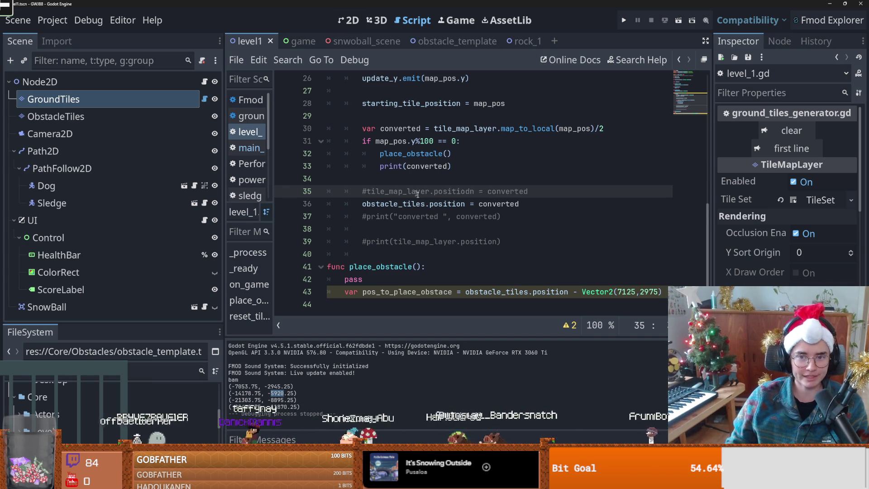
Delete the pass placeholder line from place_obstacle
key("Down")
left_click(408, 166)
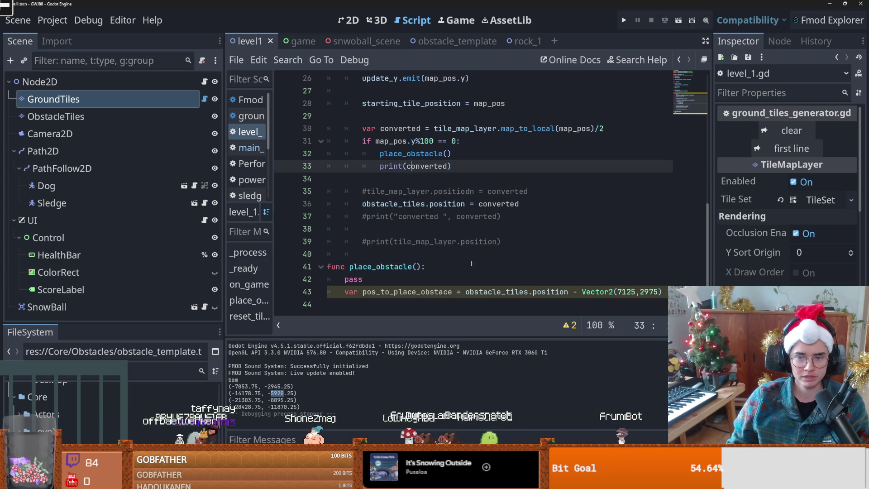
left_click_drag(362, 278, 315, 276)
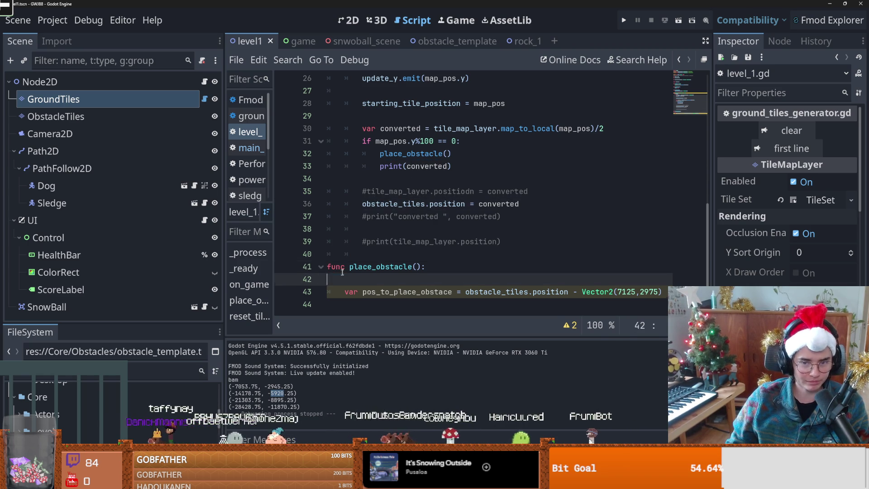
key("BackSpace")
Indent the empty line below the new variable and select the ObstacleTiles layer
left_click(405, 295)
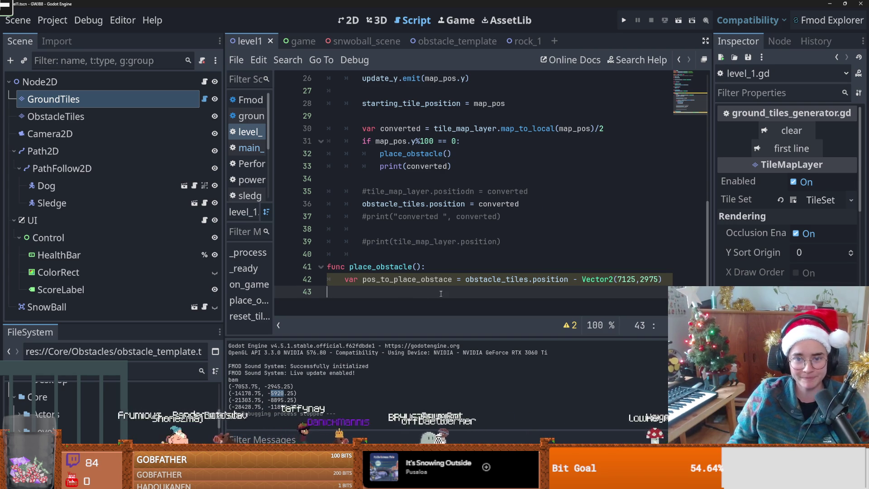
double_click(421, 277)
scroll(453, 290, "up", 2)
scroll(434, 295, "down", 2)
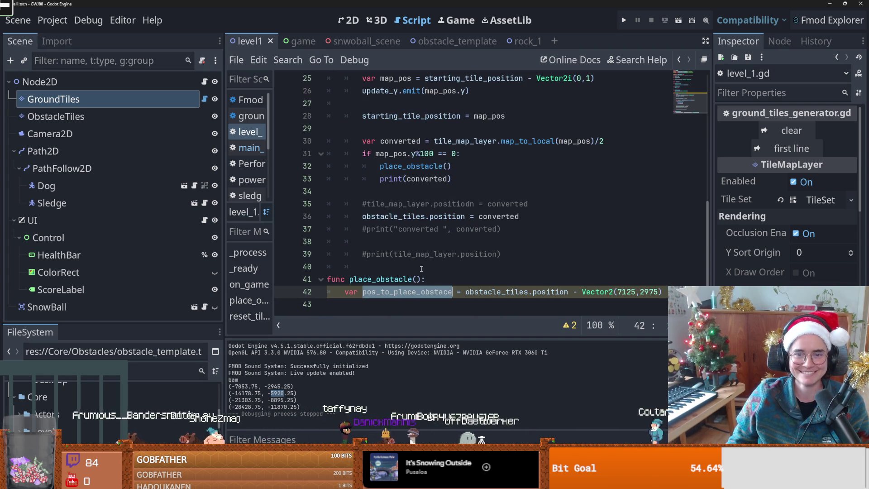
left_click(409, 299)
key("Tab")
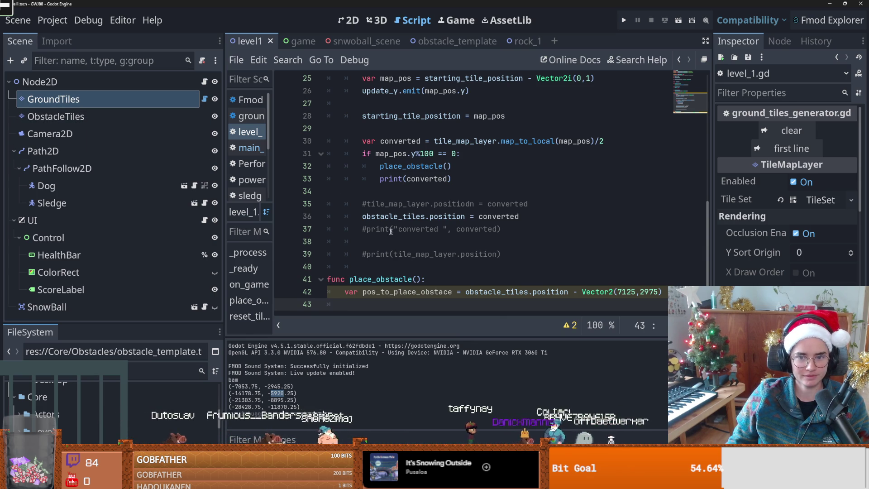
left_click(59, 116)
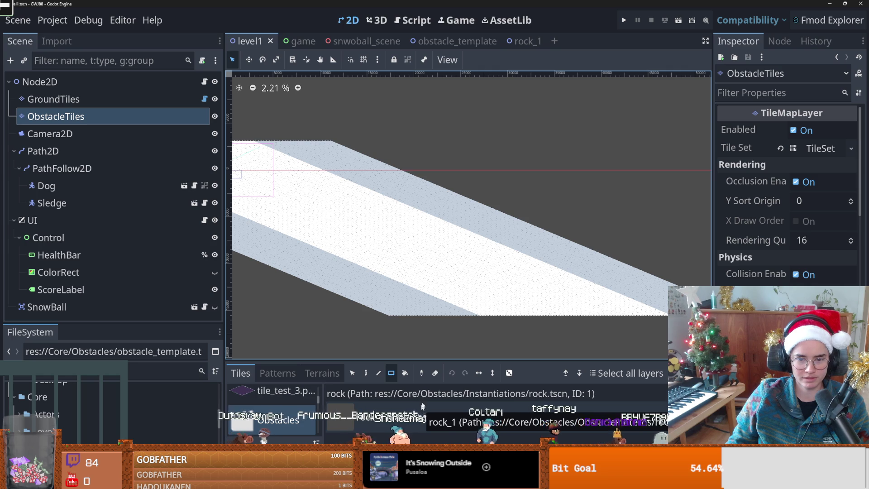
Check the tileset's Obstacles scene collection (ID 4: rock, rock_1), then return to level_1.gd
left_click_drag(393, 361, 395, 253)
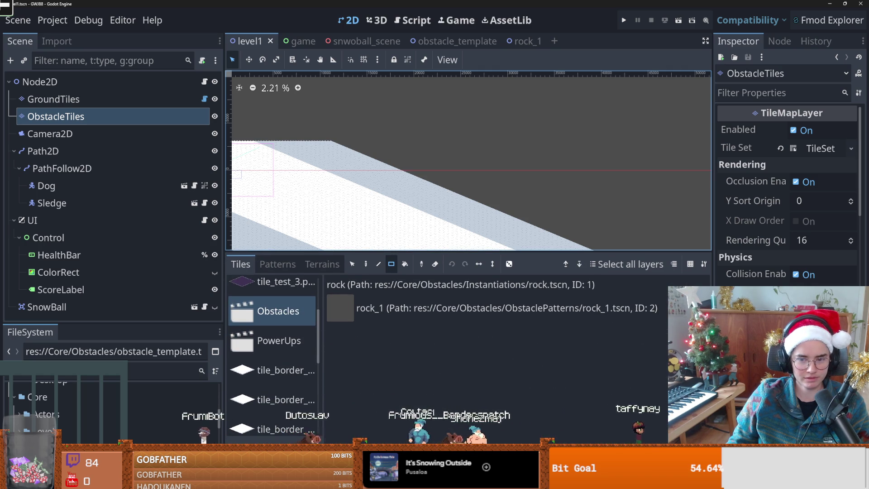
left_click(344, 482)
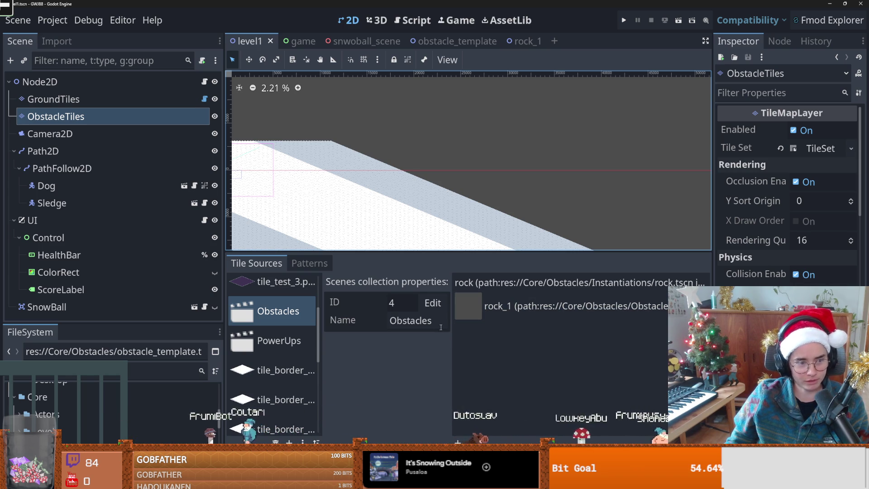
left_click_drag(432, 257, 432, 288)
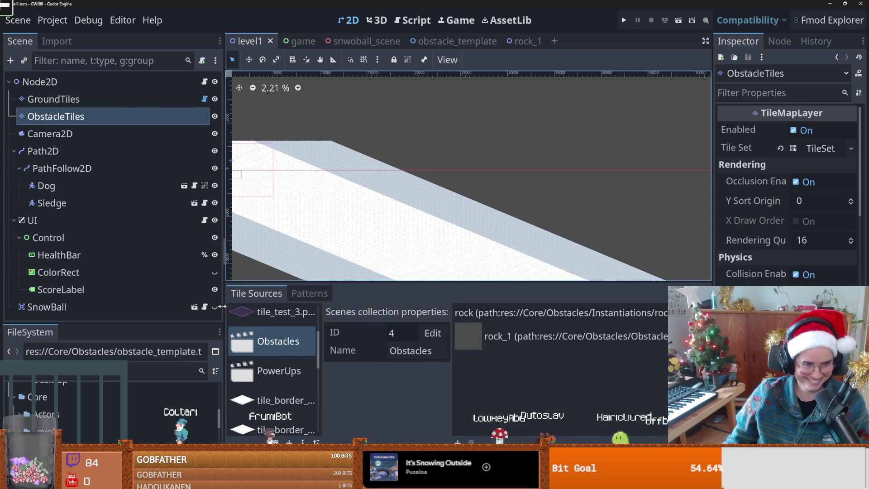
left_click_drag(222, 299, 138, 295)
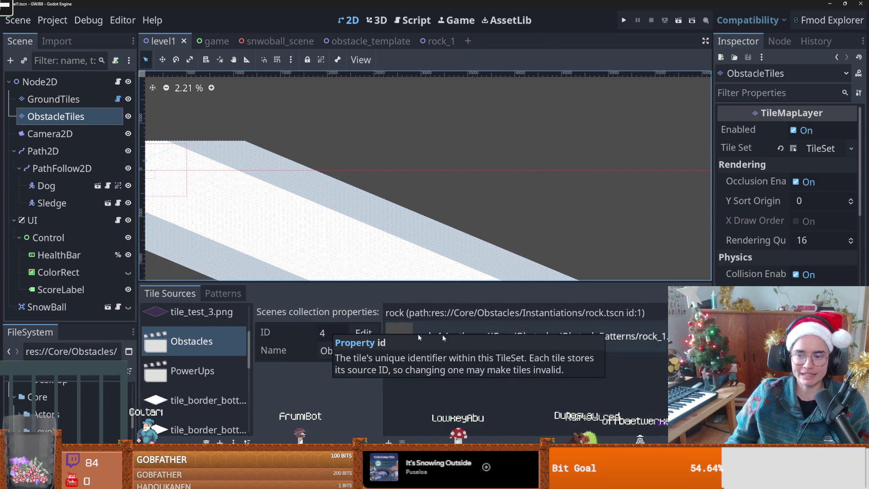
left_click(118, 81)
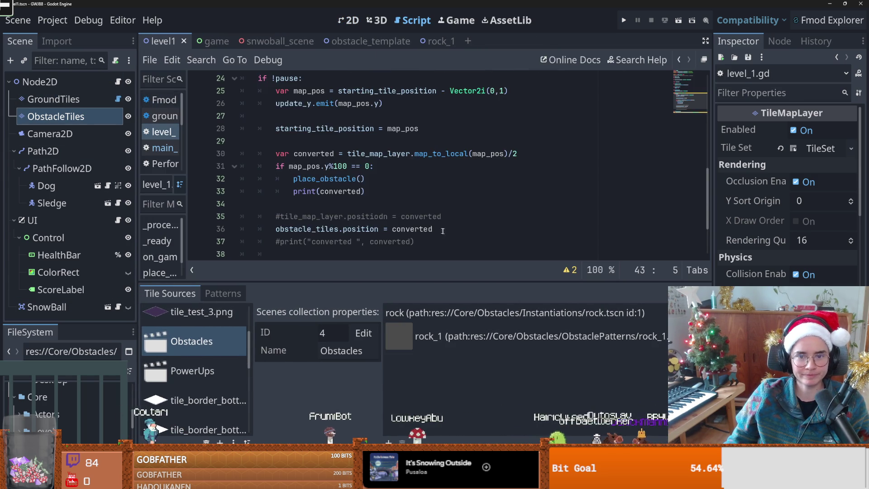
Discard the partial 'ob' entry and reopen level_1.gd from the root node
type("ob")
key("BackSpace")
key("BackSpace")
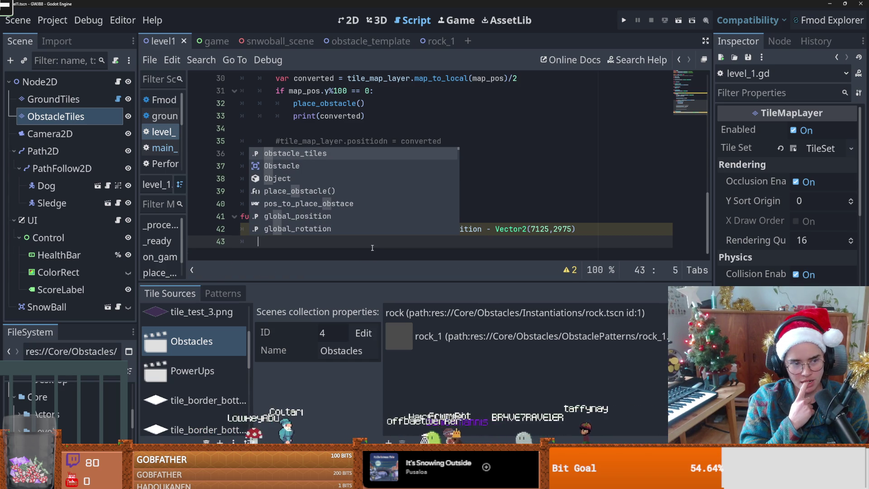
key("Escape")
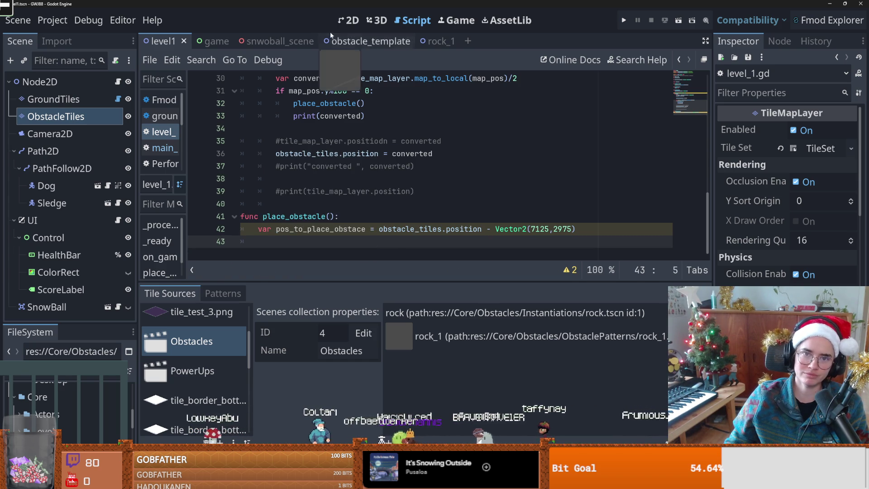
left_click(352, 20)
scroll(356, 171, "down", 1)
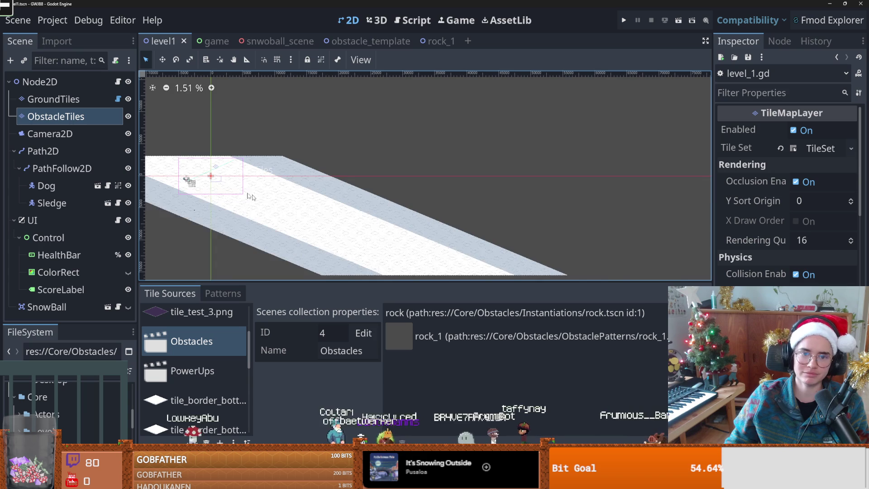
left_click(117, 84)
scroll(360, 153, "up", 3)
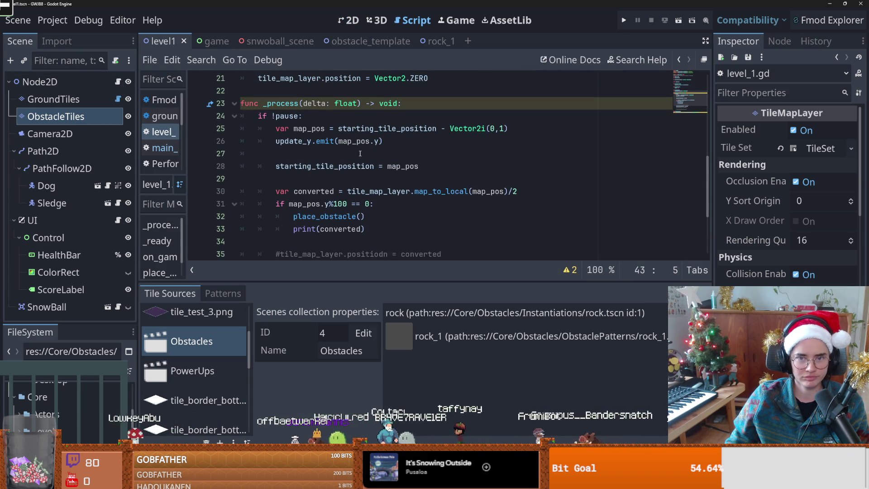
left_click(335, 150)
scroll(333, 152, "down", 2)
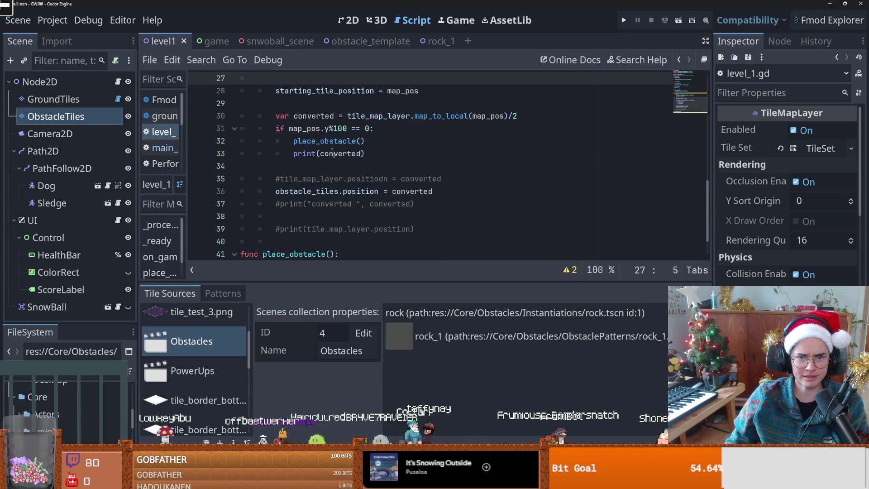
Copy map_pos from the every-100-tiles check into the place_obstacle() call
double_click(301, 129)
scroll(335, 163, "down", 1)
scroll(362, 191, "up", 2)
scroll(367, 199, "down", 2)
scroll(367, 199, "up", 1)
scroll(368, 199, "down", 1)
scroll(408, 222, "up", 2)
scroll(426, 235, "up", 1)
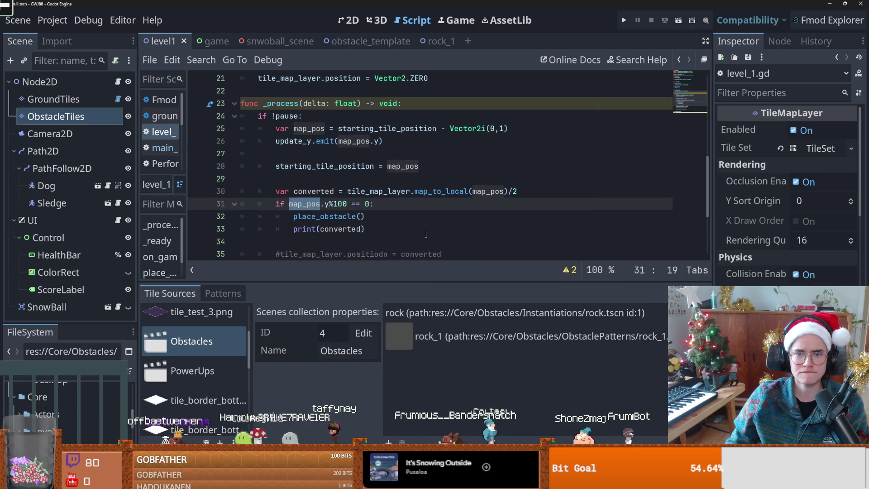
double_click(309, 129)
key("ctrl+c")
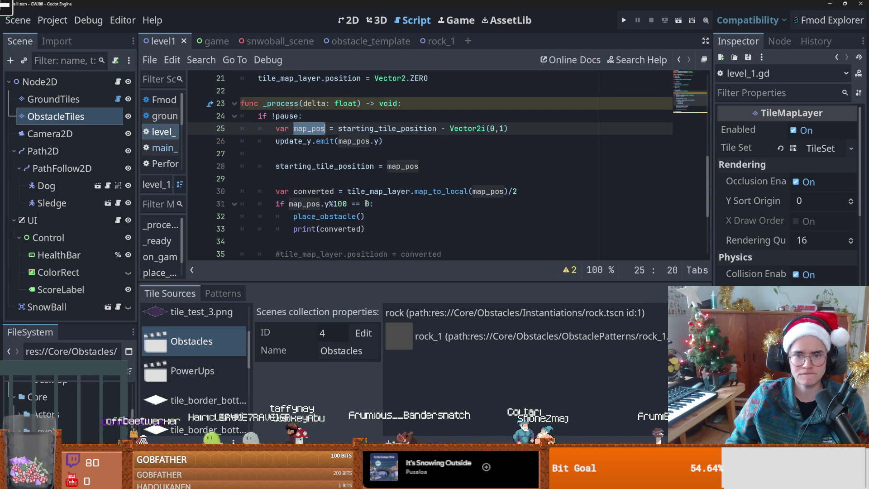
left_click(360, 216)
key("ctrl+v")
scroll(399, 230, "down", 3)
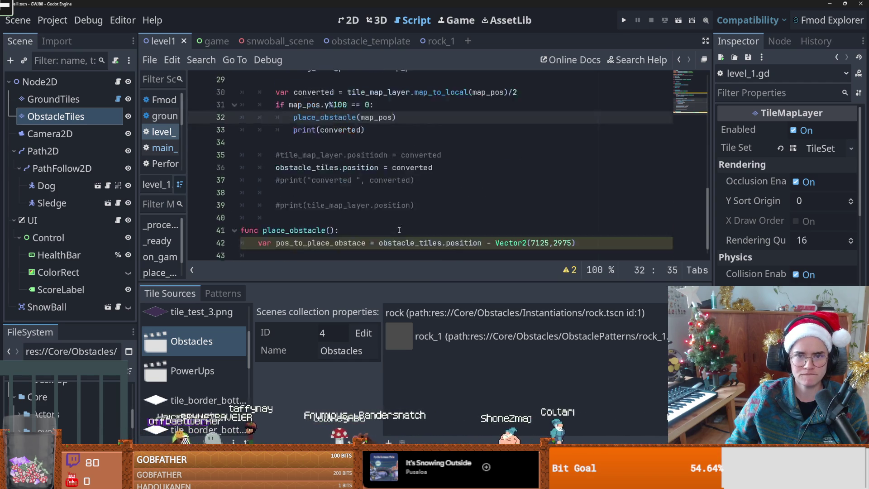
Give place_obstacle a map_pos parameter, print "map " plus map_pos, and run the game
left_click(329, 216)
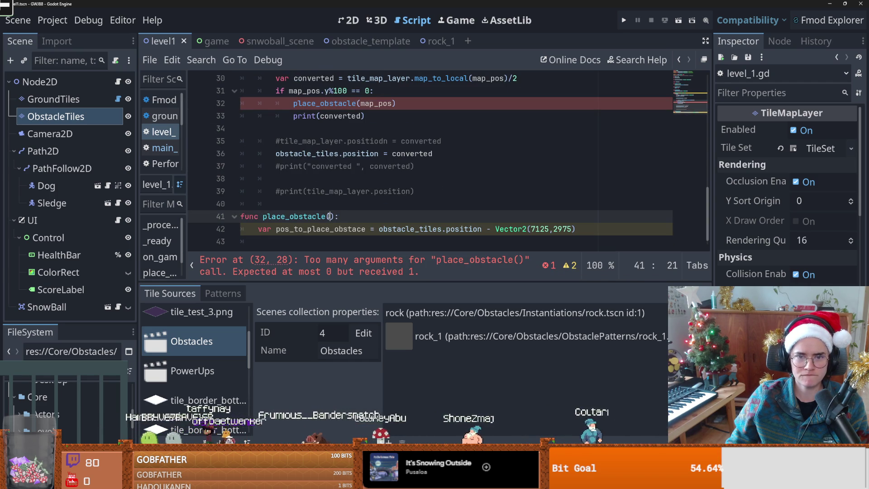
type("map_pos")
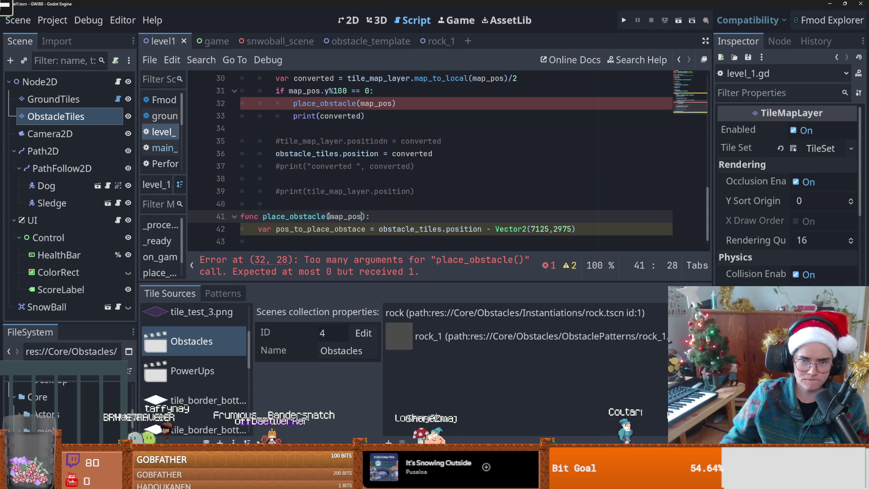
left_click(404, 219)
key("Return")
type("nt(\"m")
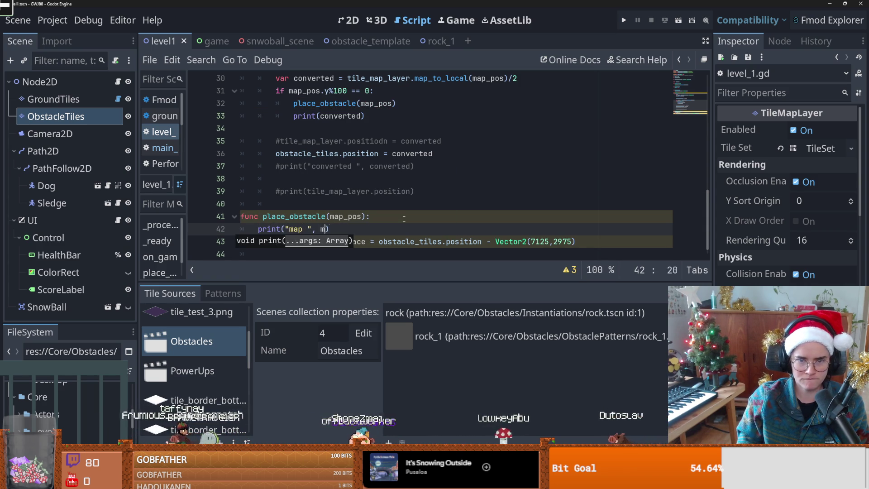
type("ap")
key("Return")
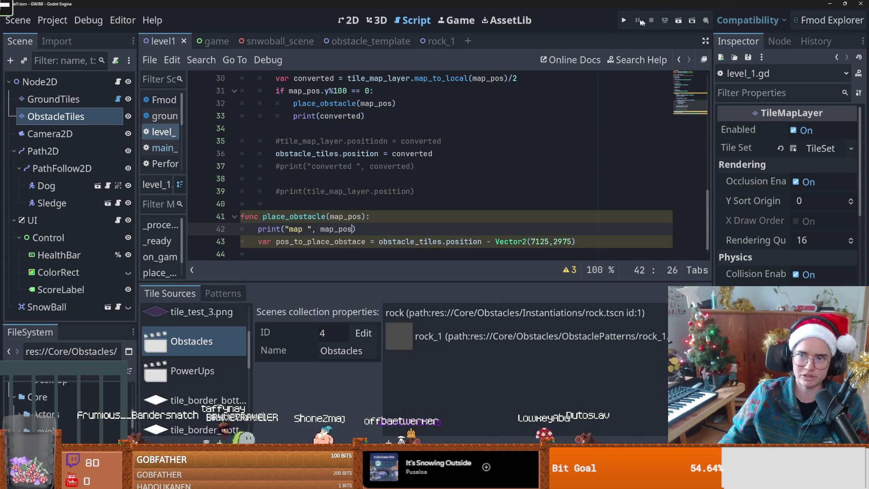
key("F5")
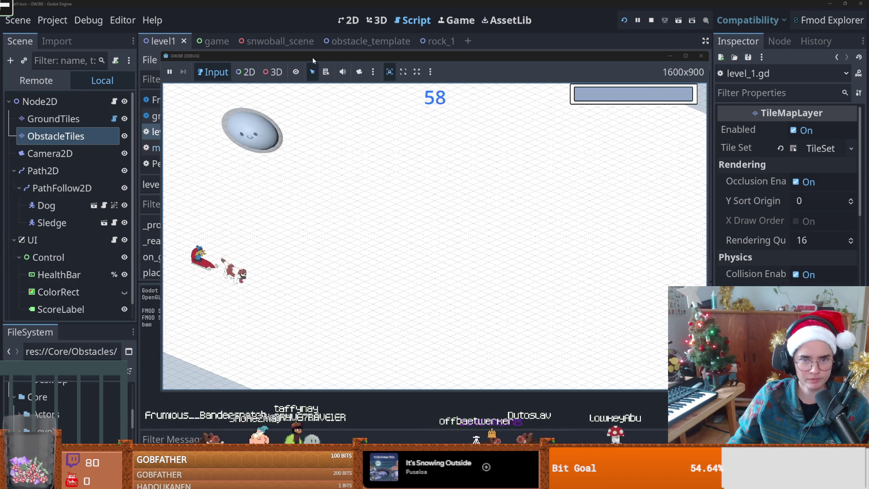
Stop the test run with F8 and select the debug print line in place_obstacle
left_click_drag(313, 57, 399, 59)
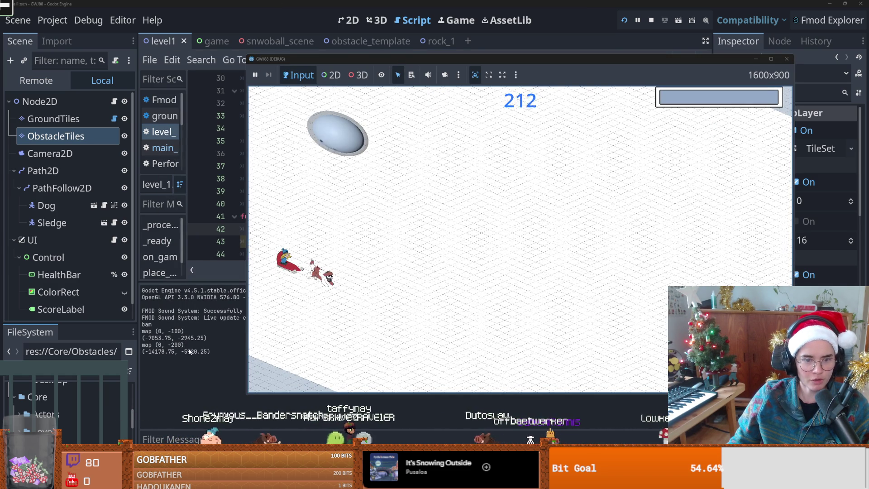
key("F8")
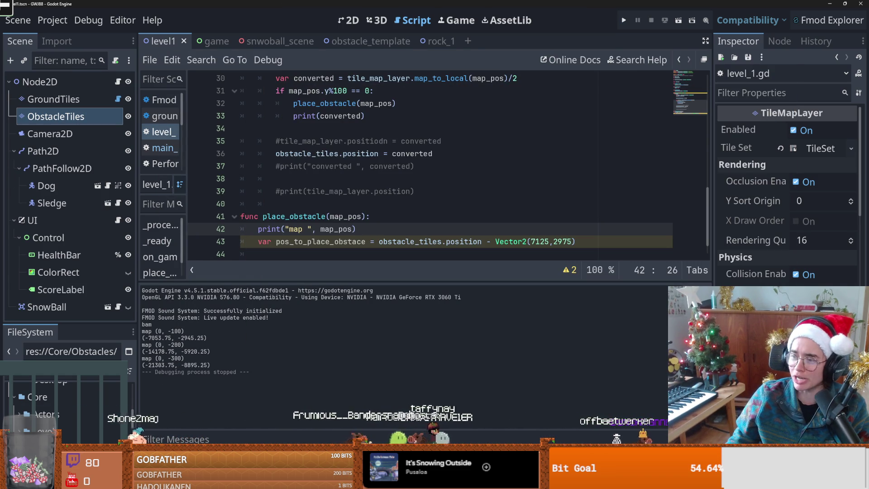
scroll(396, 207, "down", 1)
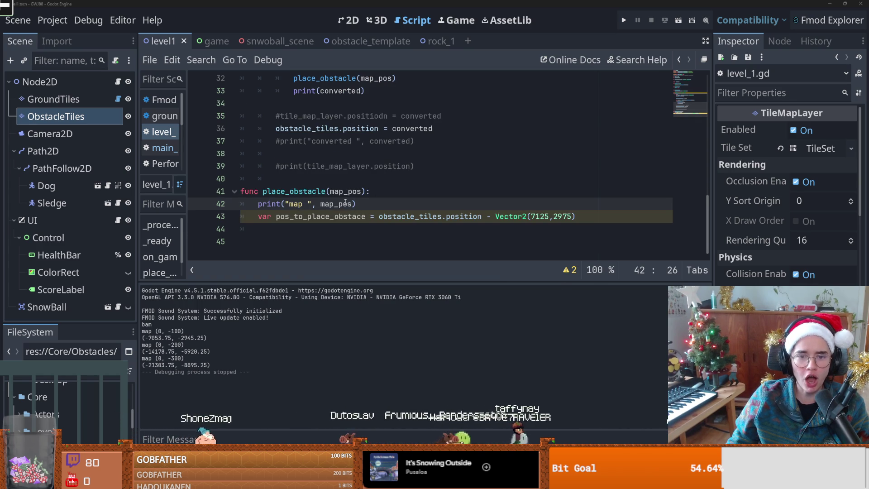
key("shift+Home")
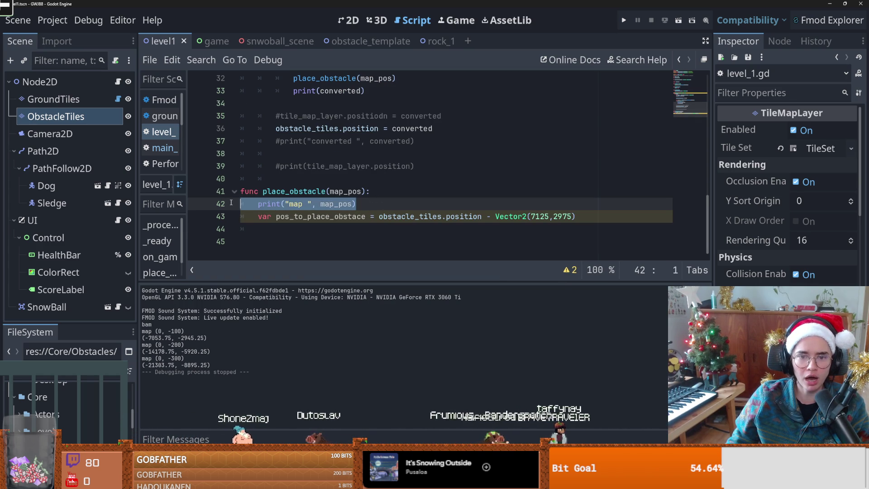
Replace the print with obstacle_tiles.set_cell and 'obstacle_pos = map_pos + Vector2i(0,-100)' lines
key("BackSpace")
key("BackSpace")
left_click(588, 206)
key("Return")
key("Return")
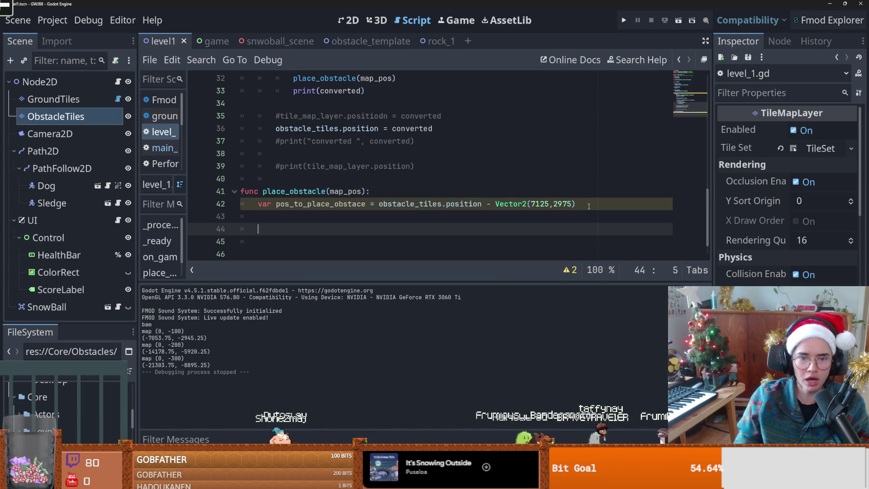
type("obstacle_tiles")
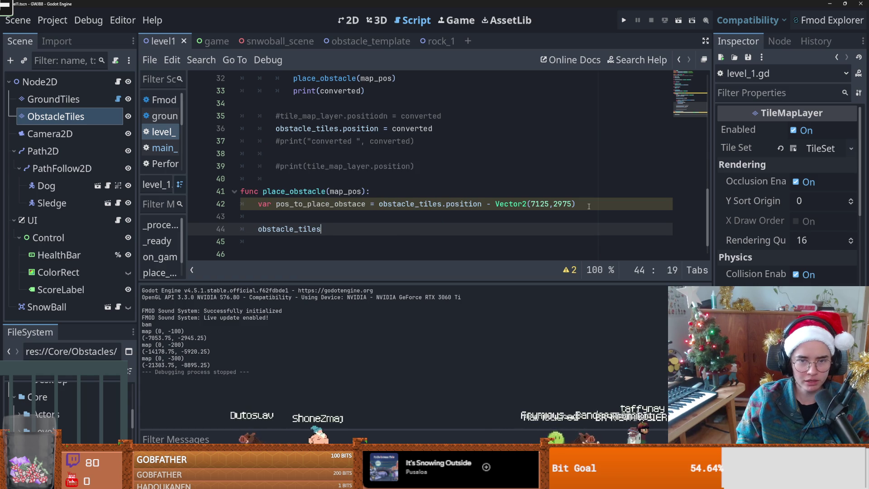
type(".set")
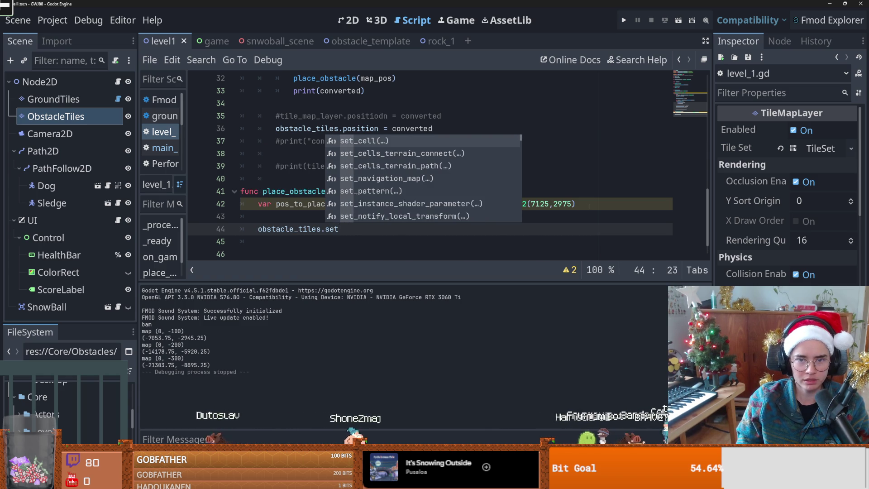
key("Return")
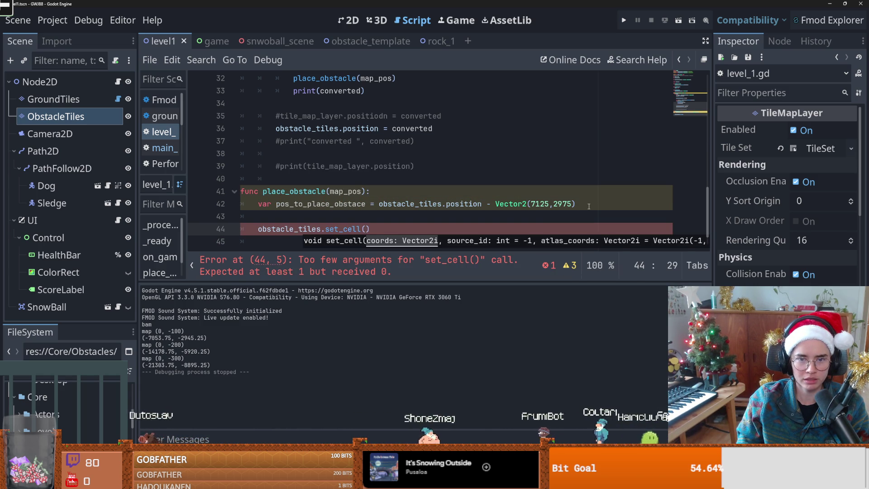
key("Up")
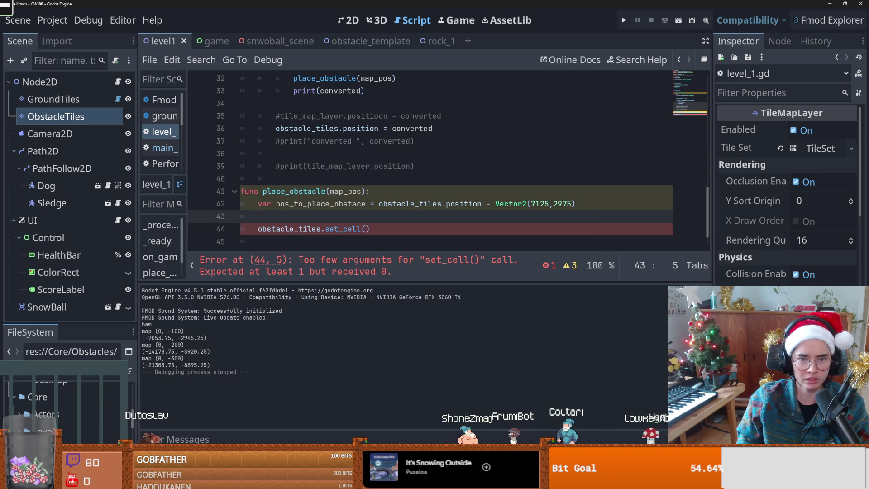
type("var obstacle_")
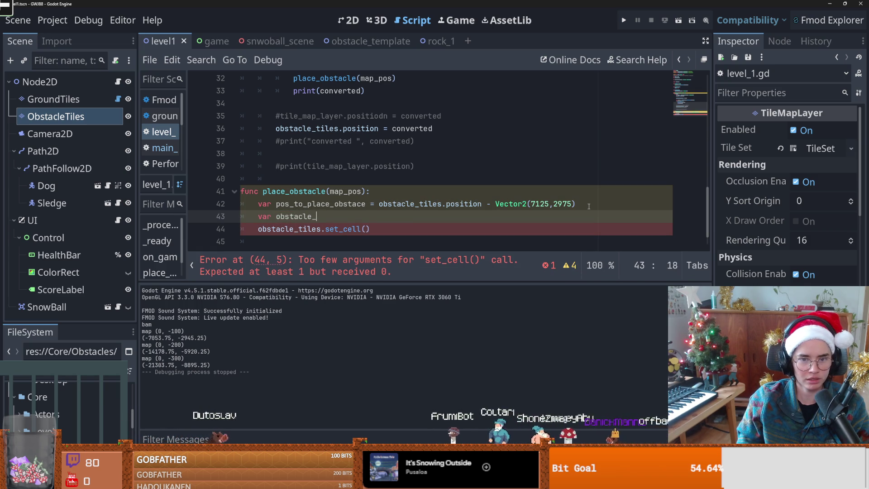
type("pos = map")
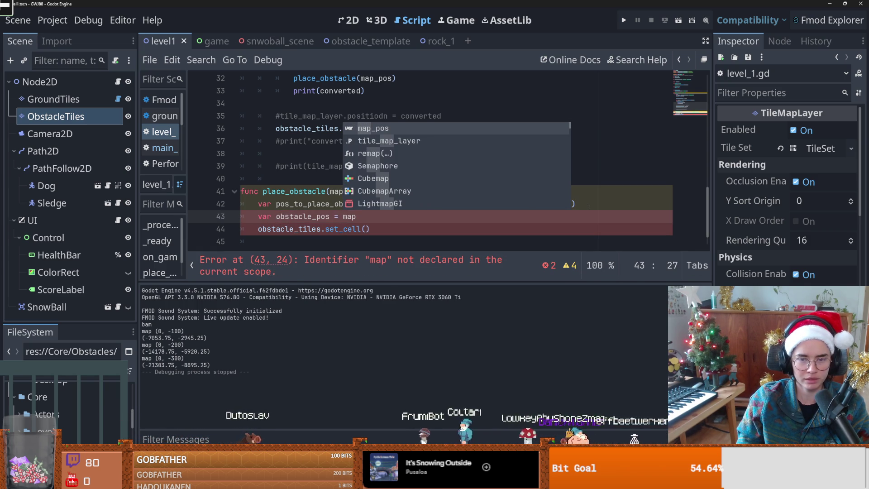
type("_pos + Vecto")
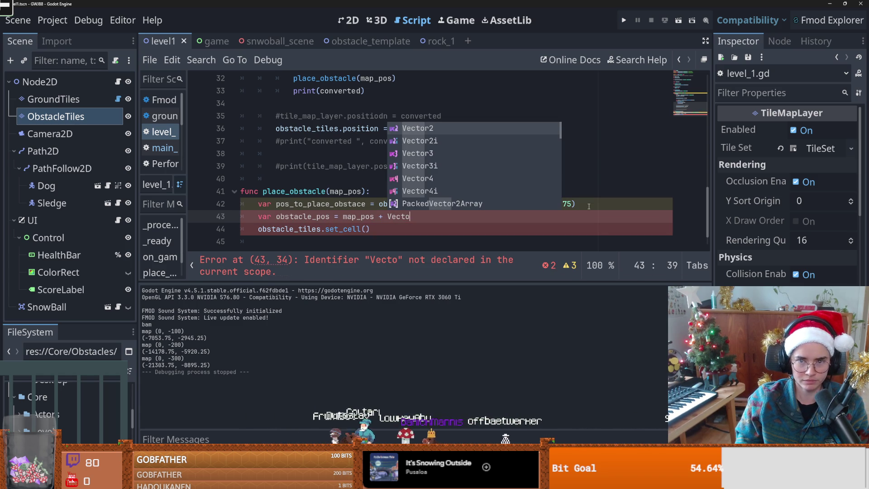
key("Down")
key("Return")
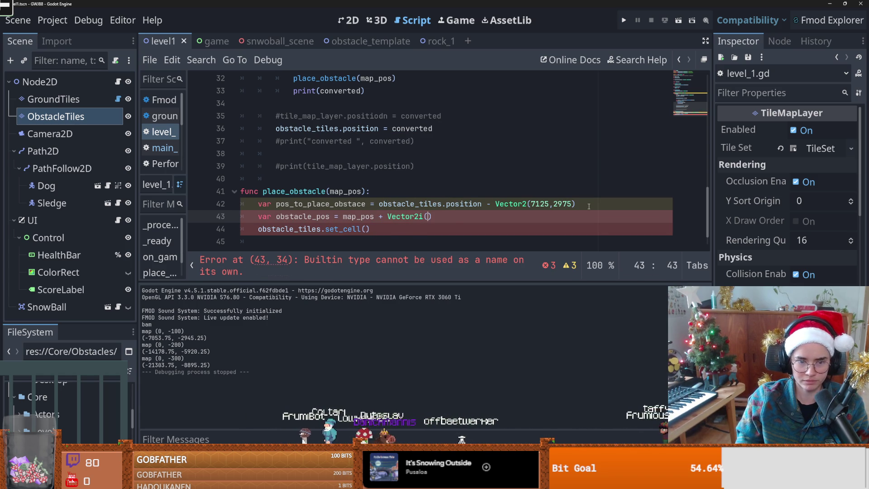
type("0,-100")
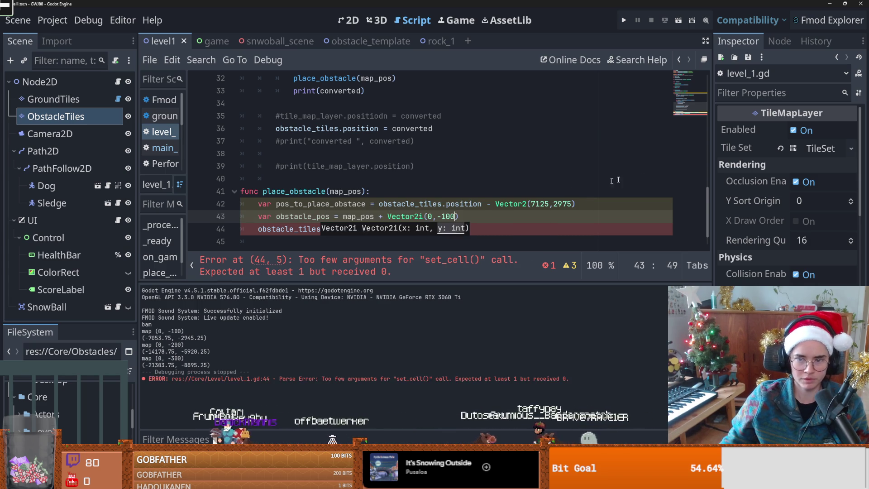
Delete the old pos_to_place_obstace line and complete set_cell(obstacle_pos, 4, Vector2.ZERO, 2)
left_click(589, 206)
key("shift+Home")
key("shift+Home")
key("BackSpace")
key("BackSpace")
key("Down")
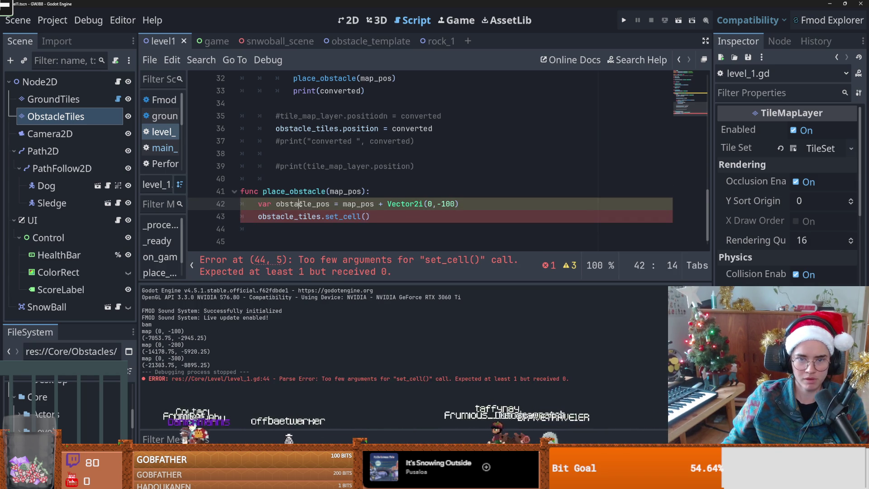
key("Down")
type(", ")
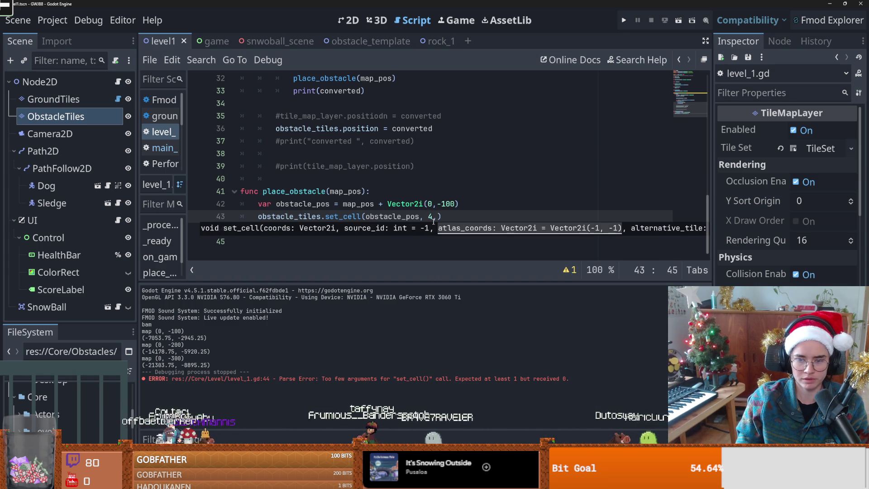
type(" .ZERO,")
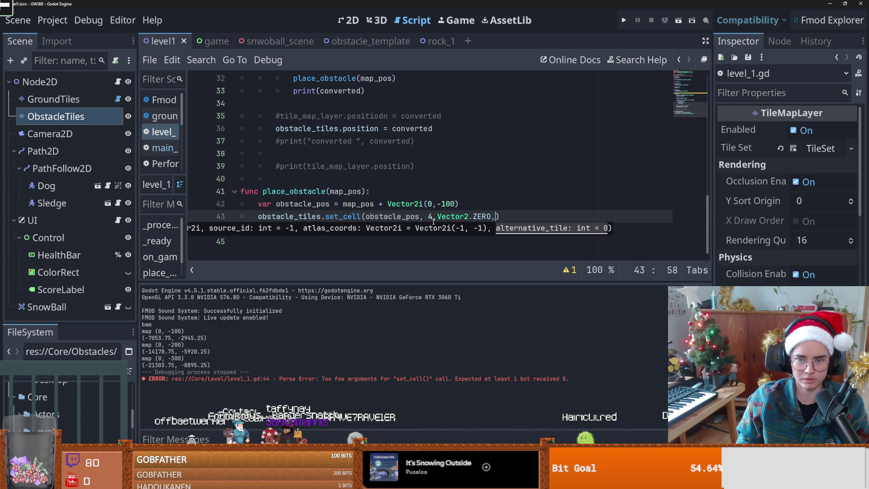
type("2")
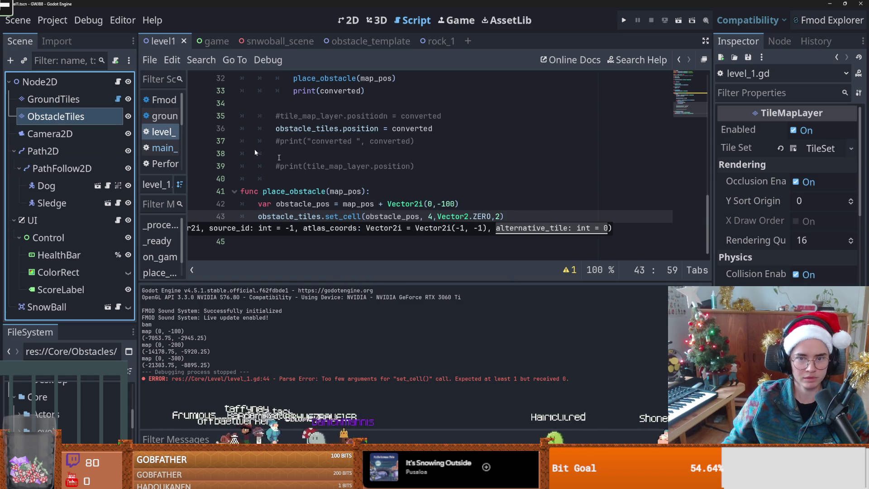
left_click(328, 191)
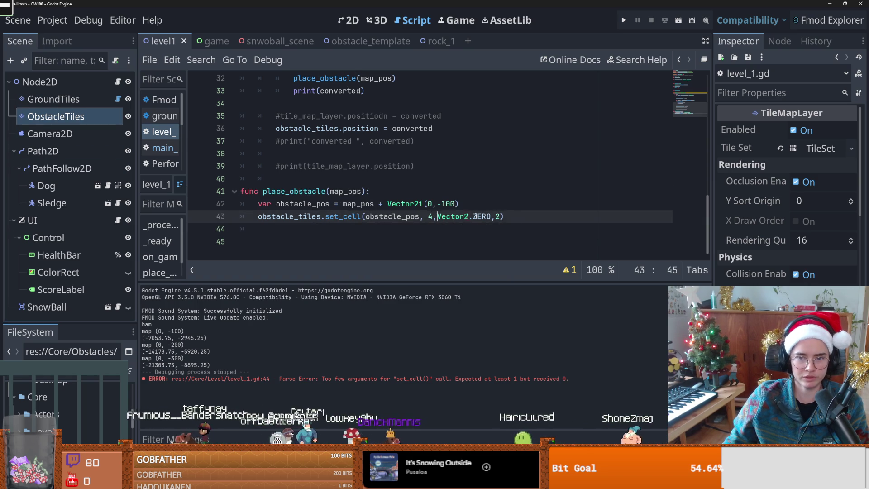
left_click(428, 204)
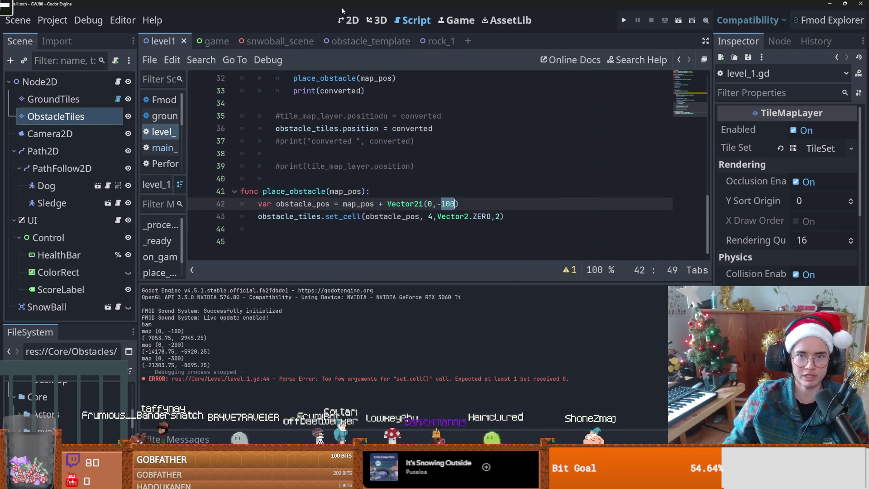
Run and stop the level, view the ObstacleTiles palette (rock, rock_1), then return to the script
left_click(352, 19)
scroll(377, 187, "down", 3)
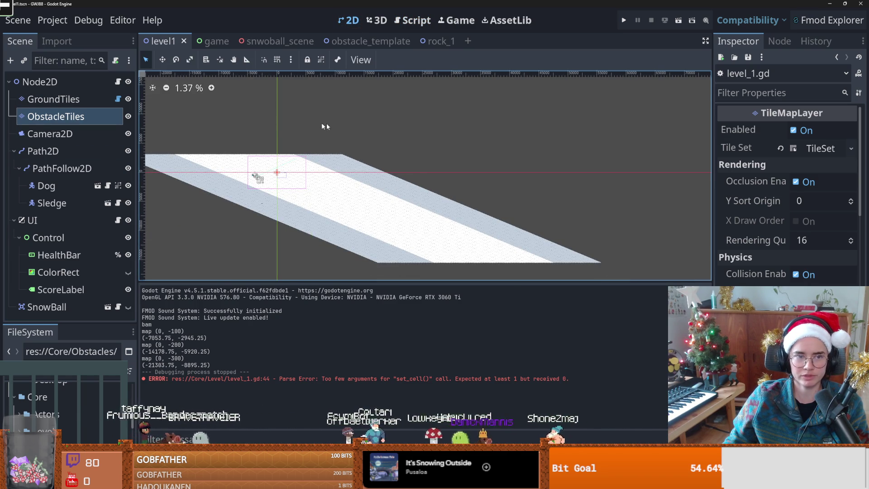
left_click(624, 20)
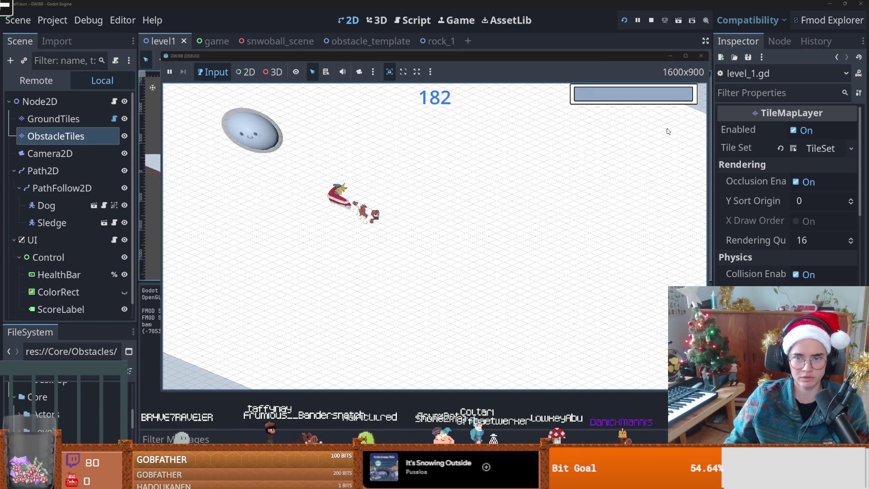
key("F8")
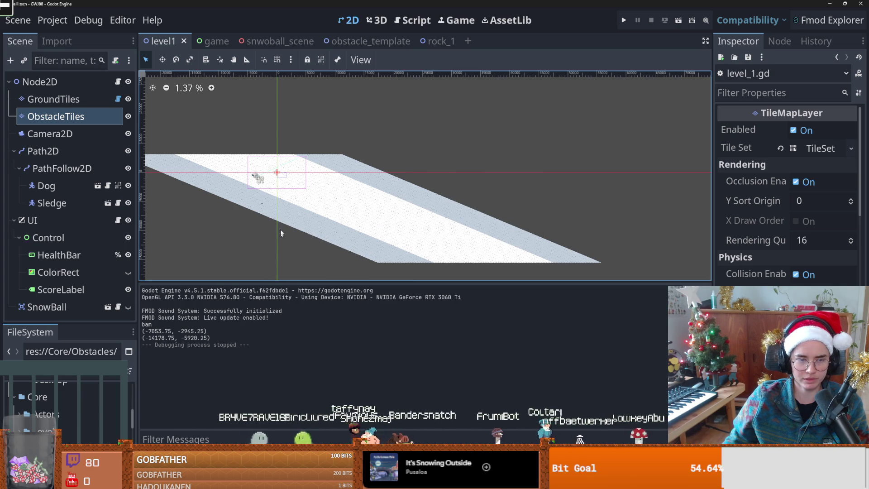
scroll(254, 169, "up", 5)
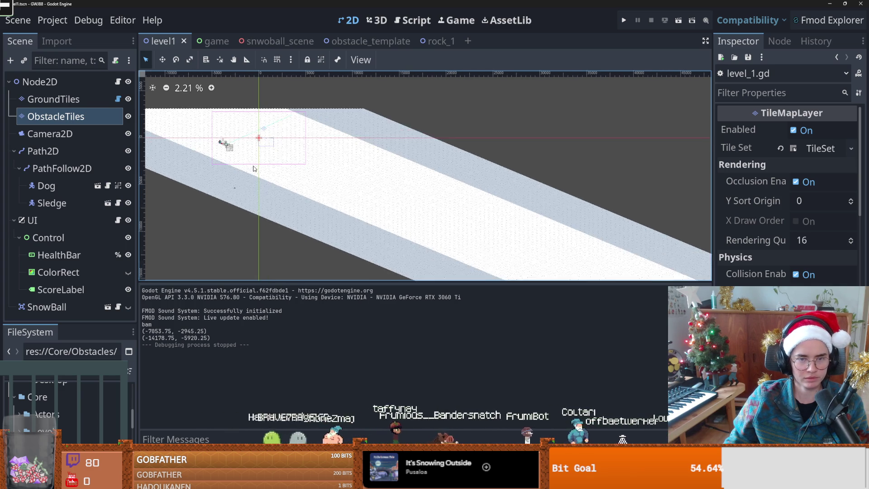
left_click(256, 184)
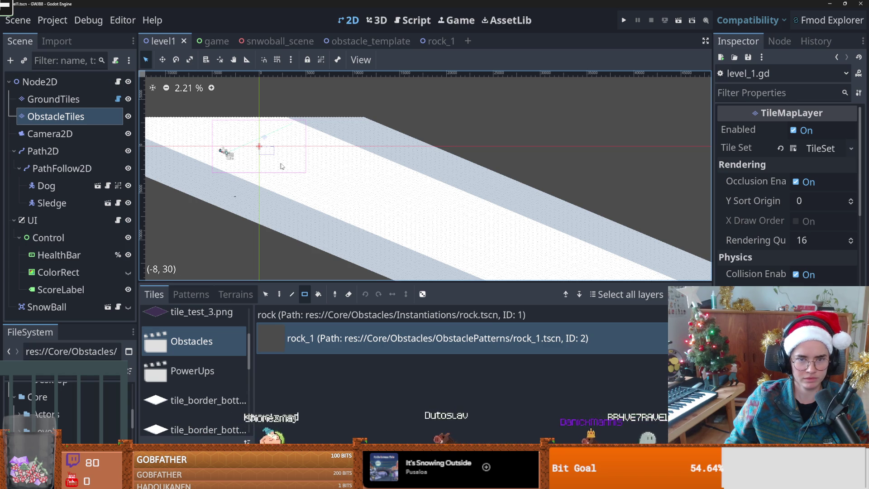
key("ctrl+F3")
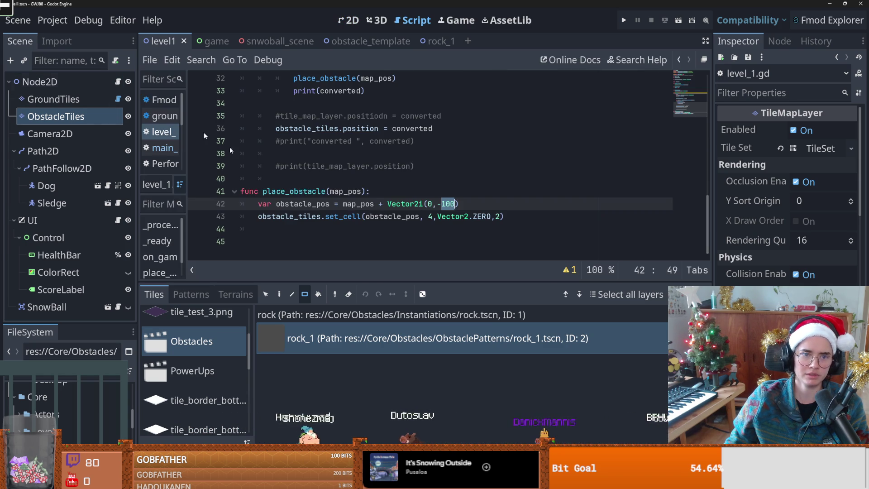
Change the obstacle offset to Vector2i(0,100), test-run the game twice, and save the scene
double_click(318, 206)
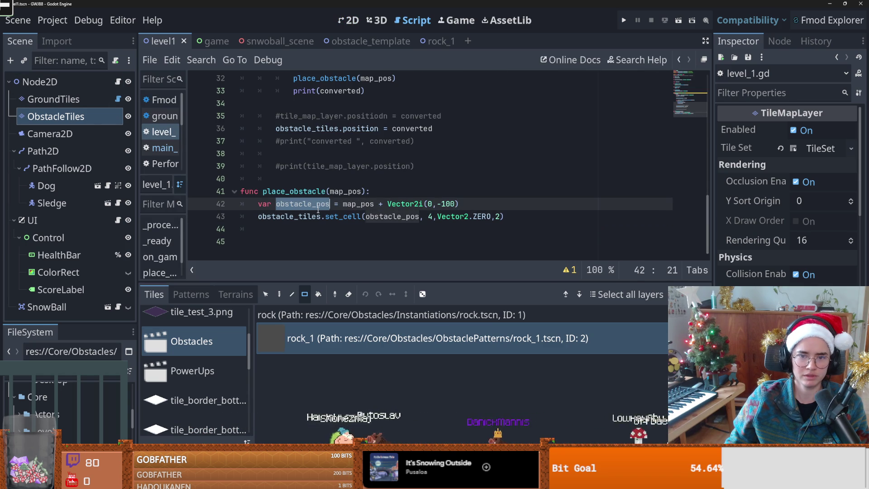
left_click(339, 204)
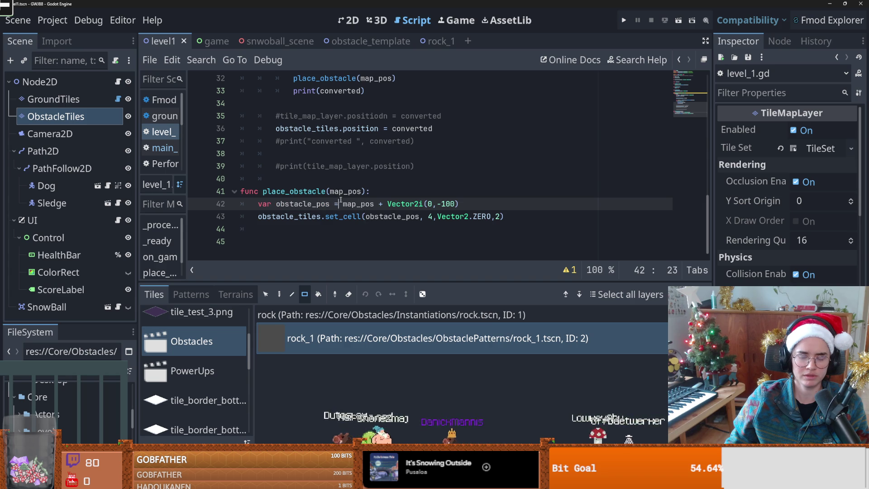
left_click(438, 203)
key("BackSpace")
left_click(623, 20)
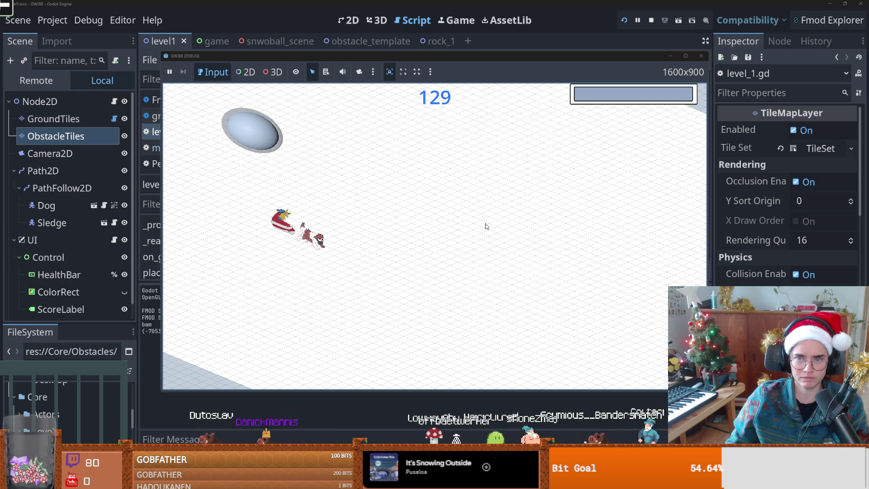
left_click(700, 56)
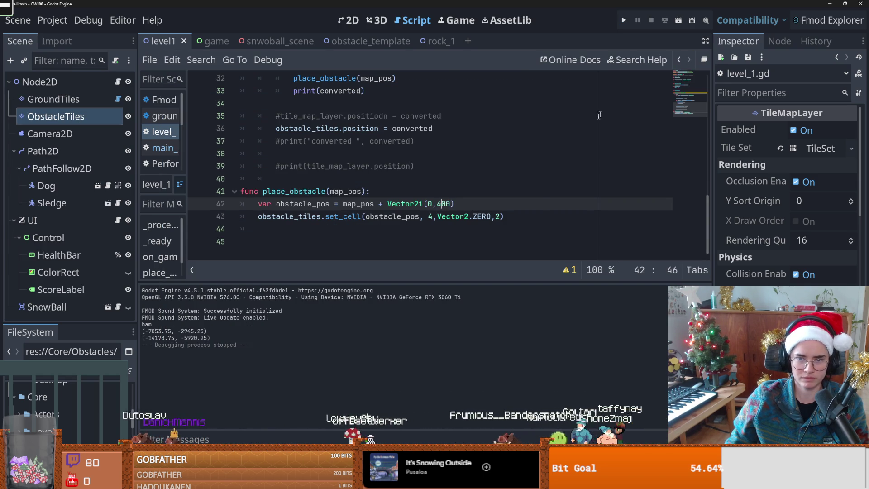
left_click(623, 20)
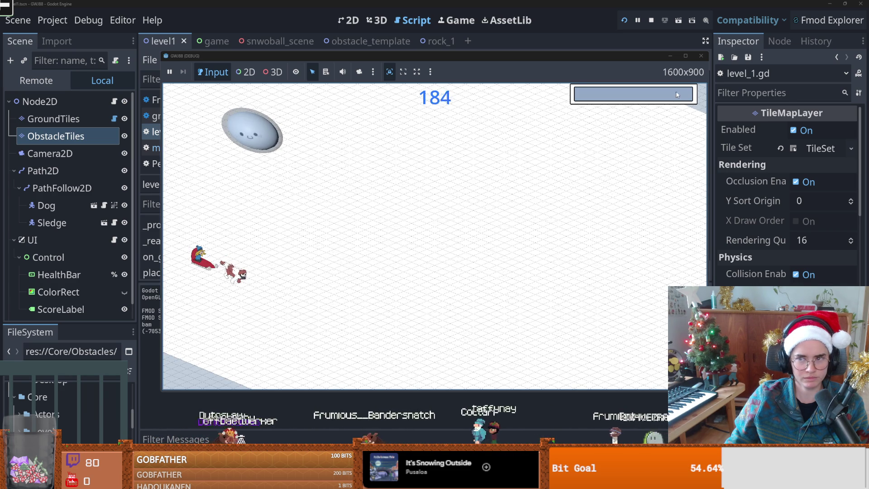
key("F8")
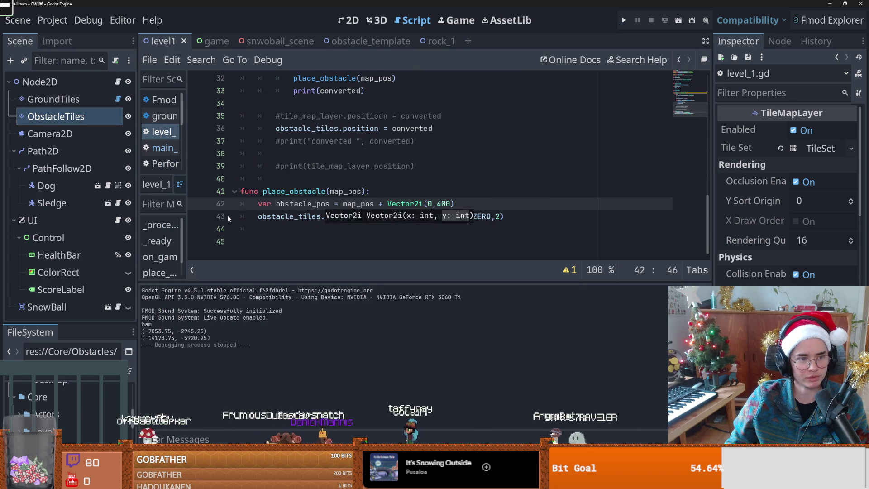
key("ctrl+s")
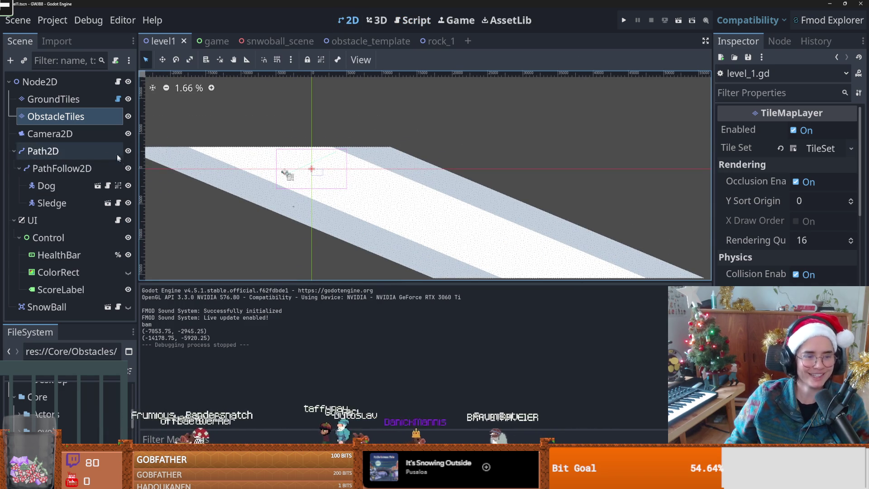
Duplicate Camera2D as Camera2D2 and hide the original camera
left_click(117, 82)
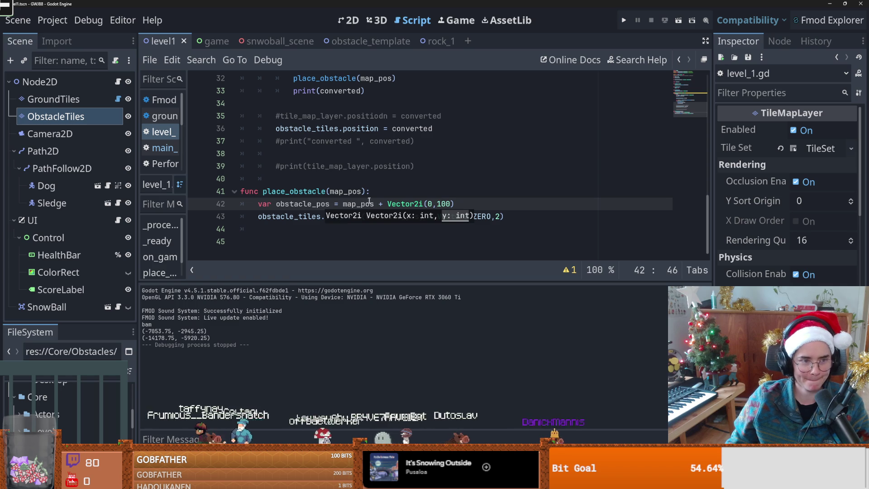
left_click(348, 20)
left_click(50, 134)
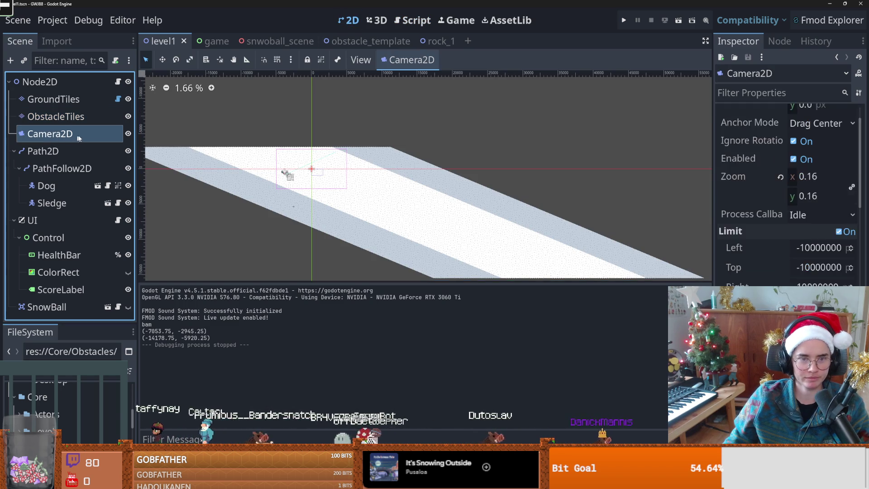
key("ctrl+d")
left_click(123, 134)
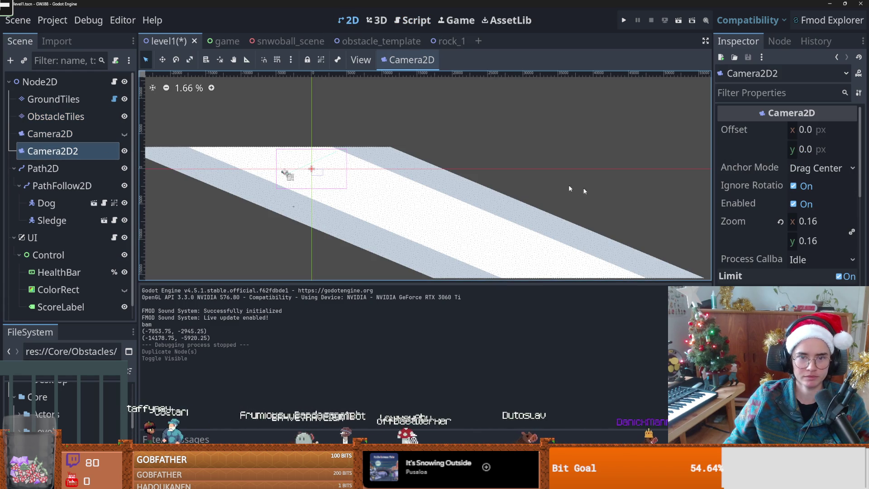
Zoom Camera2D2 far out to 0.025 and test-run the game
mouse_move(789, 217)
left_mouse_down()
mouse_move(747, 218)
mouse_move(782, 218)
mouse_move(774, 218)
left_mouse_up()
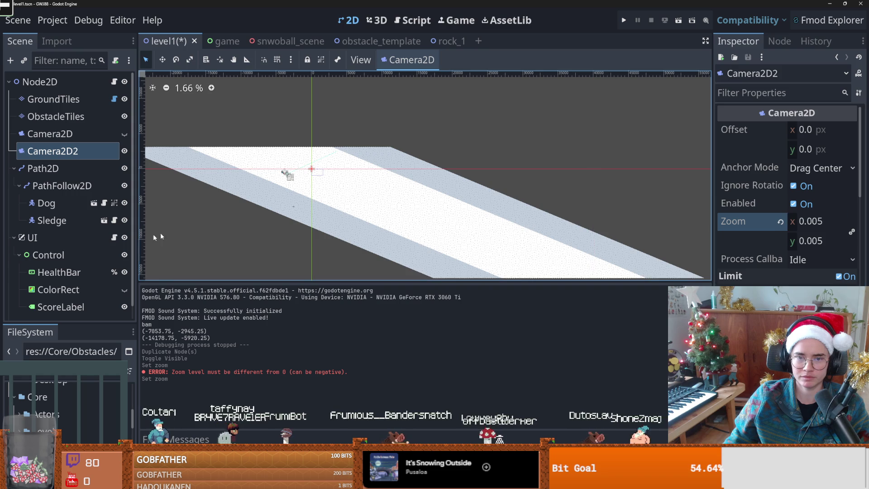
scroll(281, 230, "down", 3)
key("ctrl+z")
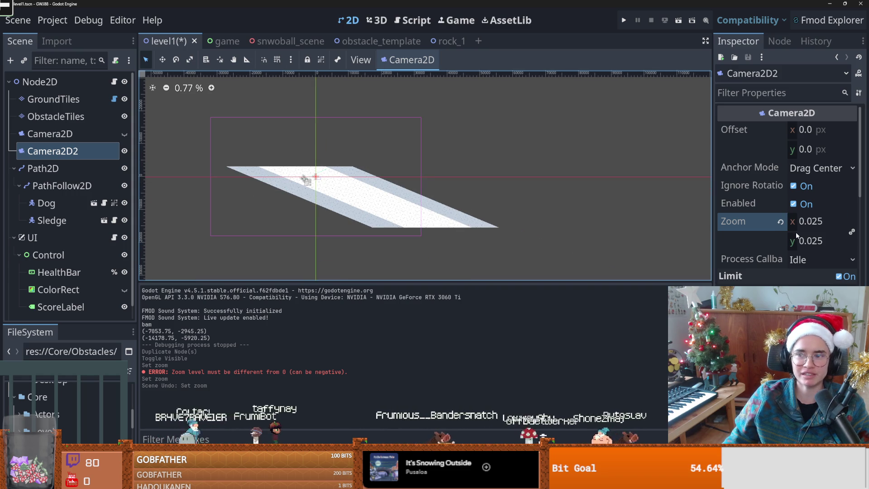
left_click(623, 20)
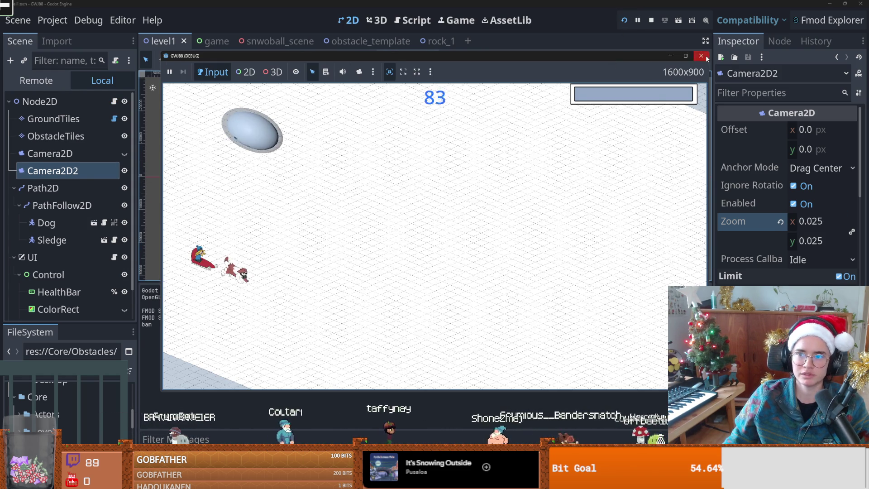
left_click(701, 55)
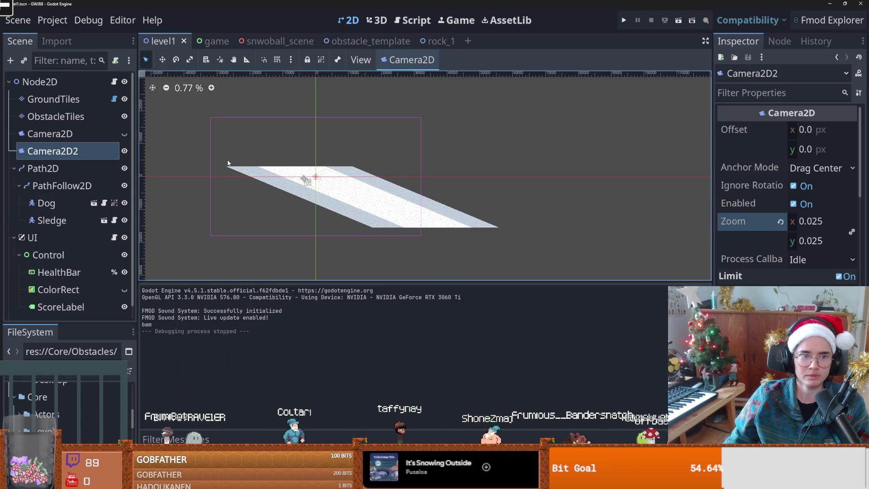
Turn off the original Camera2D's Enabled setting and run the game again
left_click(89, 134)
left_click(68, 151)
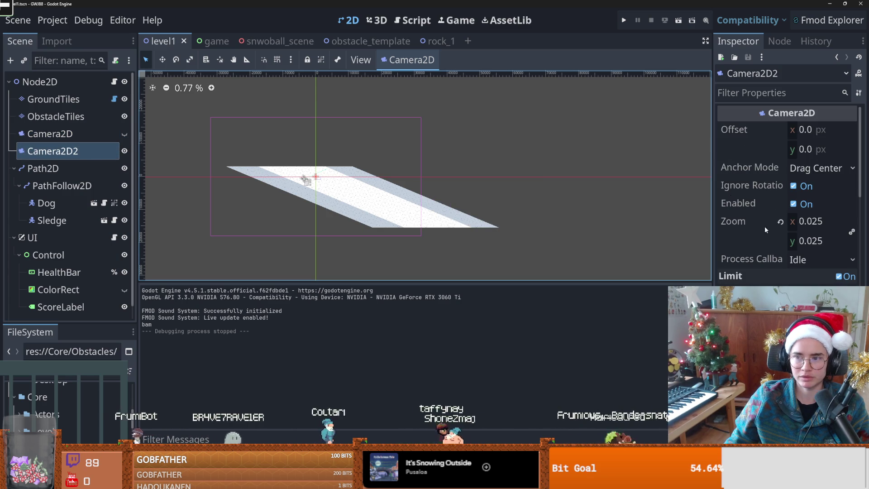
left_click(50, 133)
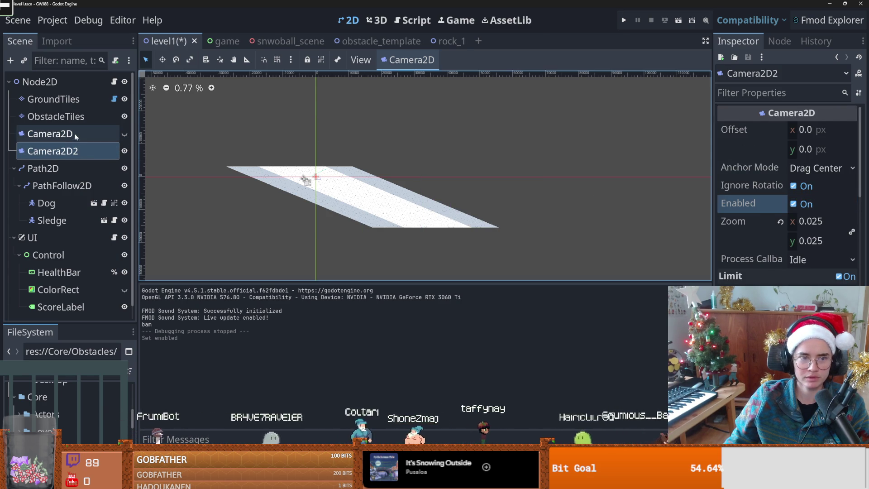
left_click(795, 158)
left_click(794, 159)
key("F5")
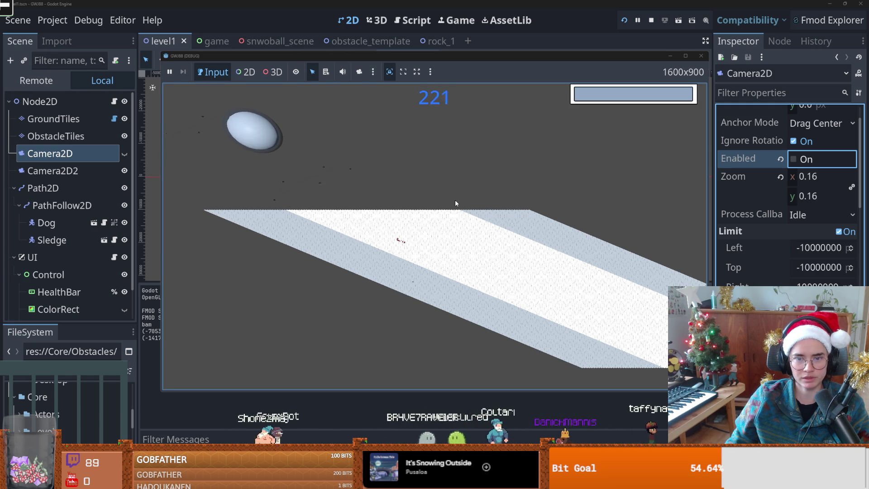
Test-run the level with the obstacle offset set to -100, then to 200
left_click(701, 56)
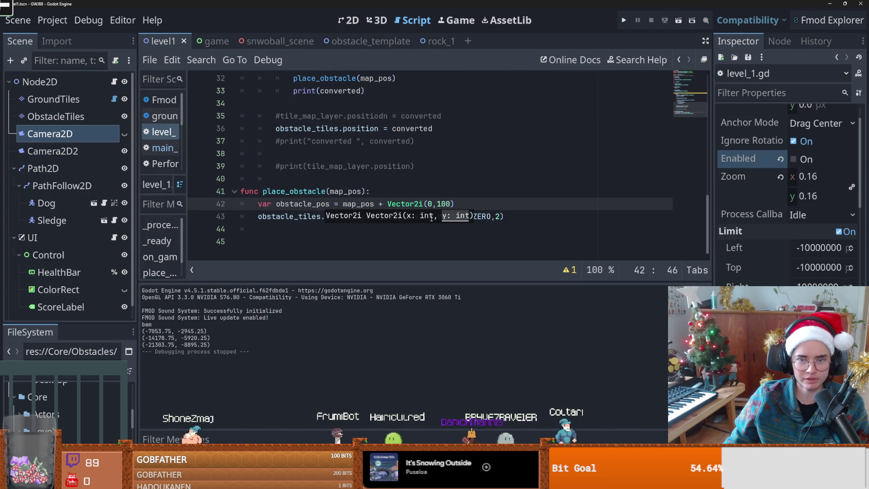
left_click(437, 205)
type("-")
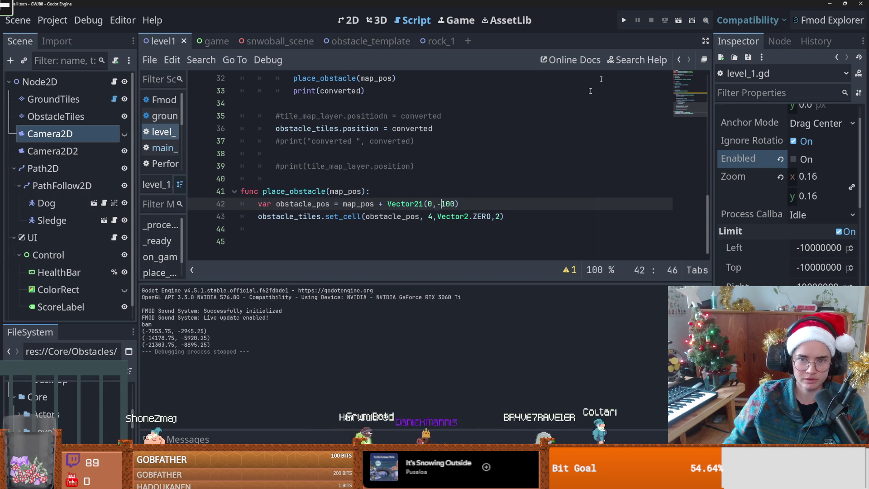
key("F5")
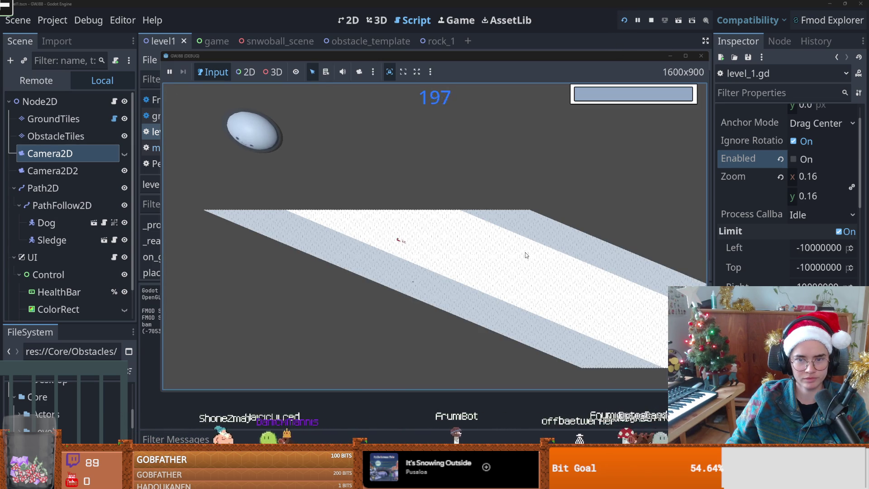
left_click(701, 55)
key("F5")
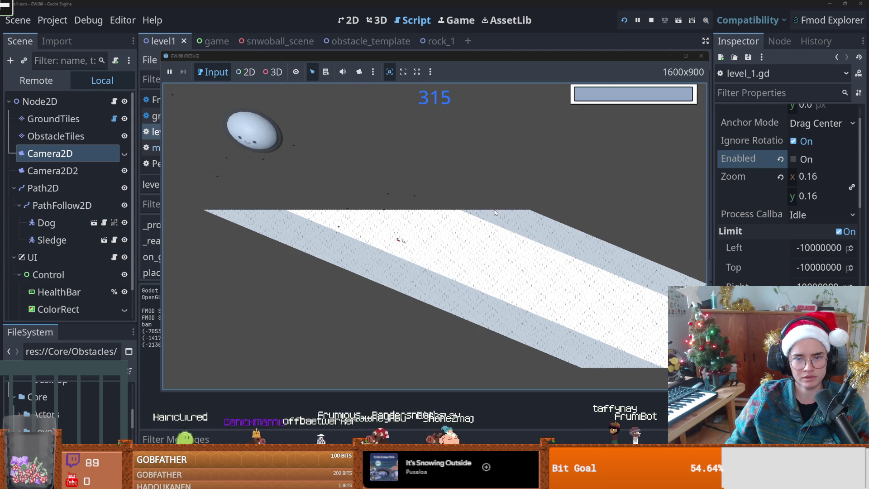
left_click(700, 56)
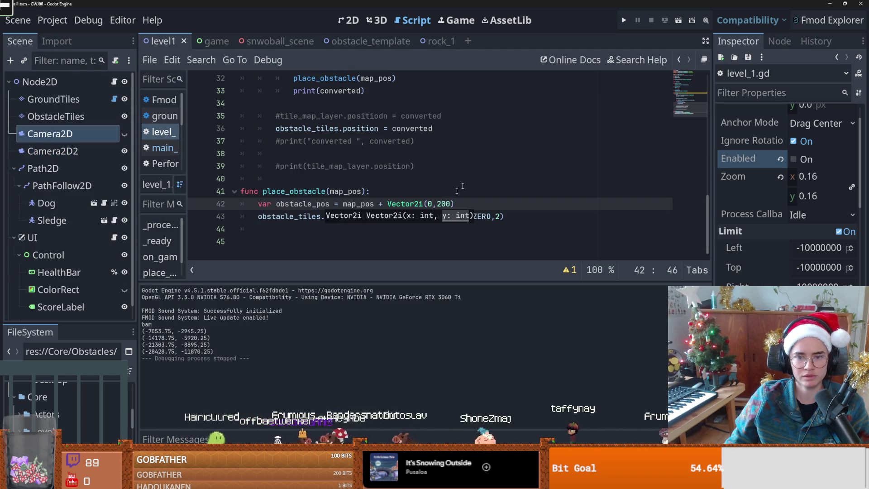
Replace the fixed 200 in the Vector2i offset with map_pos.y
mouse_move(339, 204)
left_mouse_down()
mouse_move(471, 200)
mouse_move(354, 204)
left_mouse_up()
left_click(471, 200)
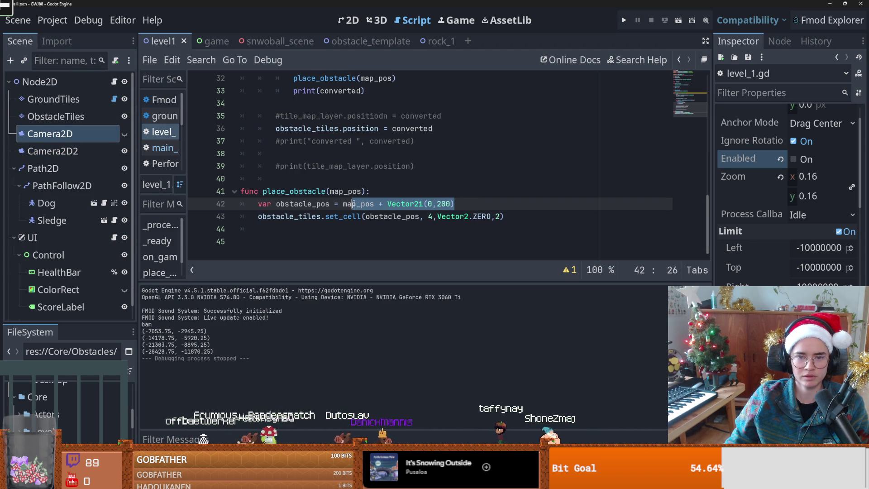
left_click(424, 204)
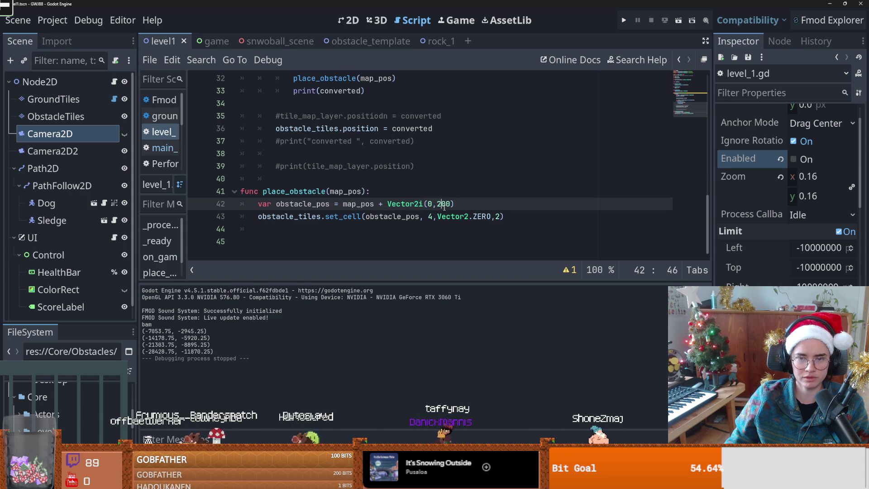
scroll(435, 219, "up", 1)
scroll(436, 219, "down", 1)
scroll(353, 160, "up", 4)
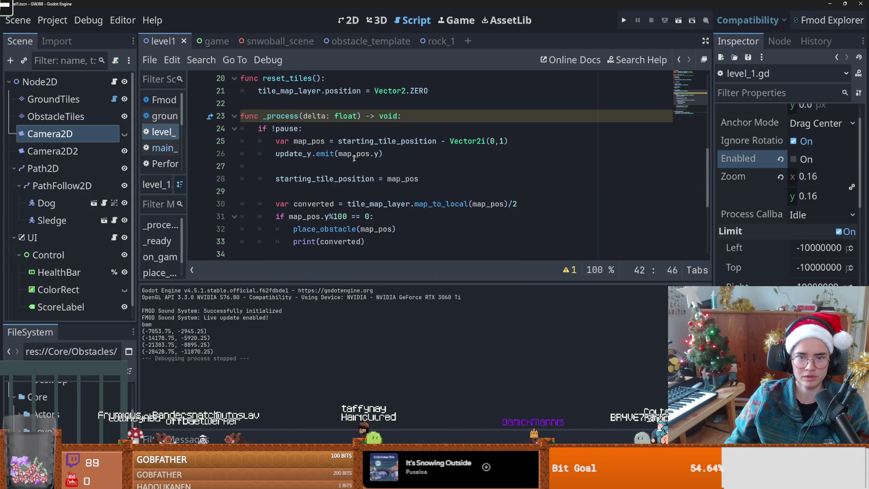
double_click(359, 155)
scroll(364, 157, "down", 4)
double_click(442, 203)
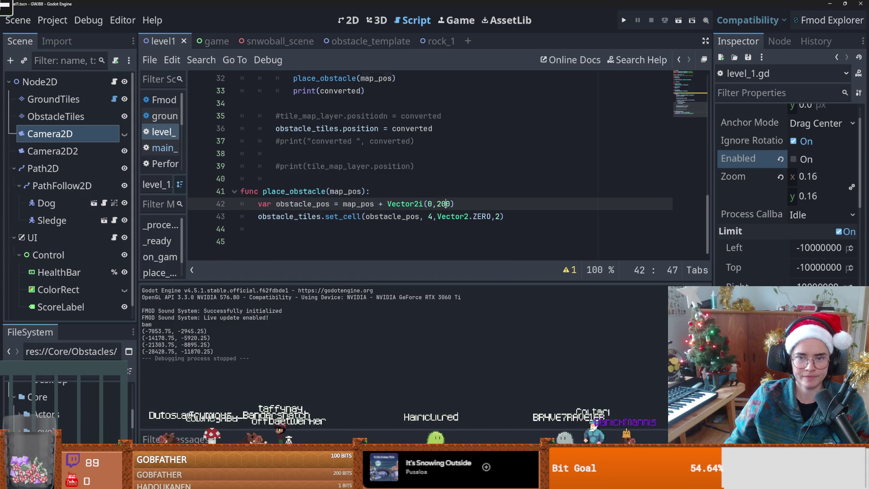
left_click(441, 203)
scroll(441, 216, "up", 1)
scroll(440, 216, "down", 1)
double_click(358, 204)
double_click(443, 204)
type("map_pos.y + 1")
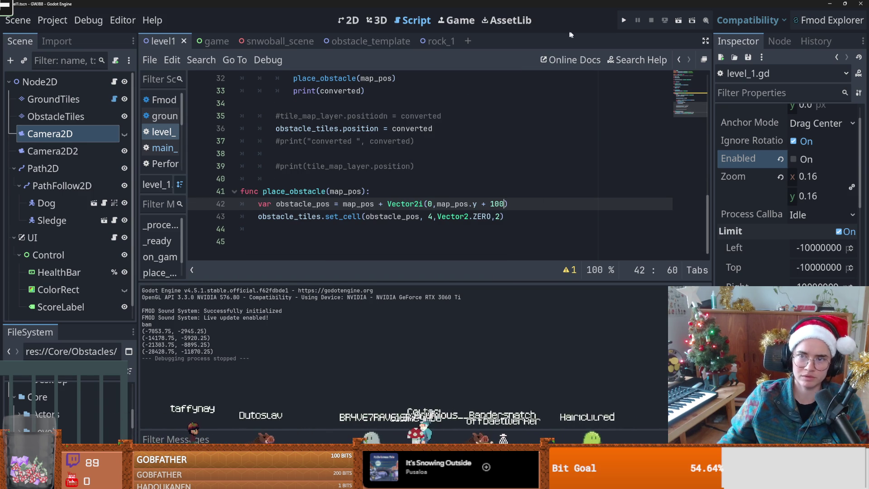
Test the map_pos.y offset, then wrap it as abs(map_pos.y)
key("F5")
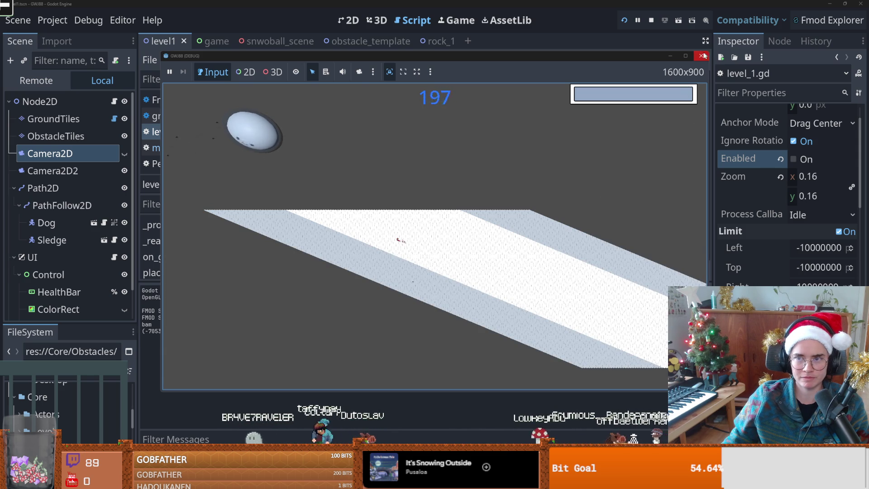
key("F8")
left_click(437, 204)
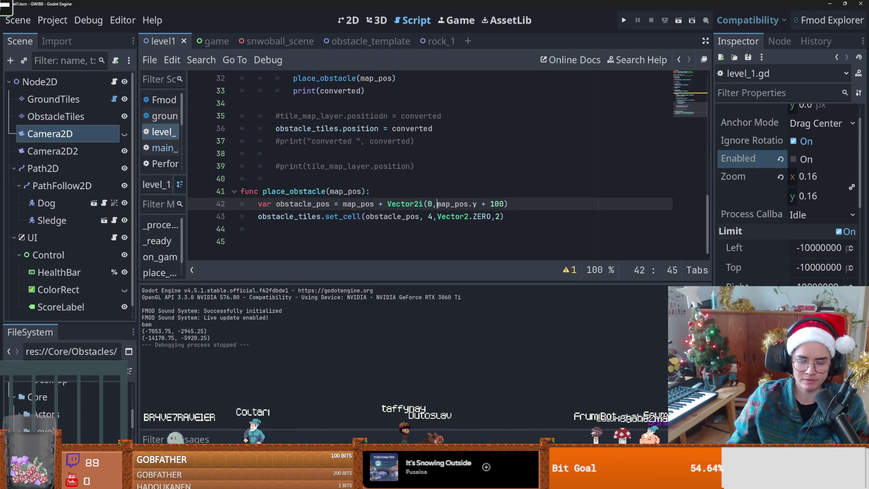
key("Left")
type("abs(")
key("Right")
key("Right")
key("Right")
key("Right")
key("Right")
key("Right")
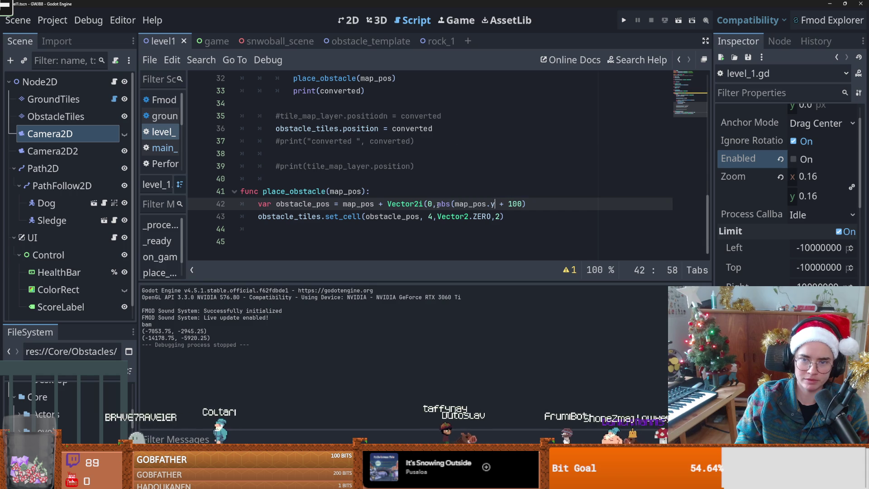
type(")")
Re-run the level several times while flipping the sign before 100, ending with abs(map_pos.y) + 100
left_click(624, 22)
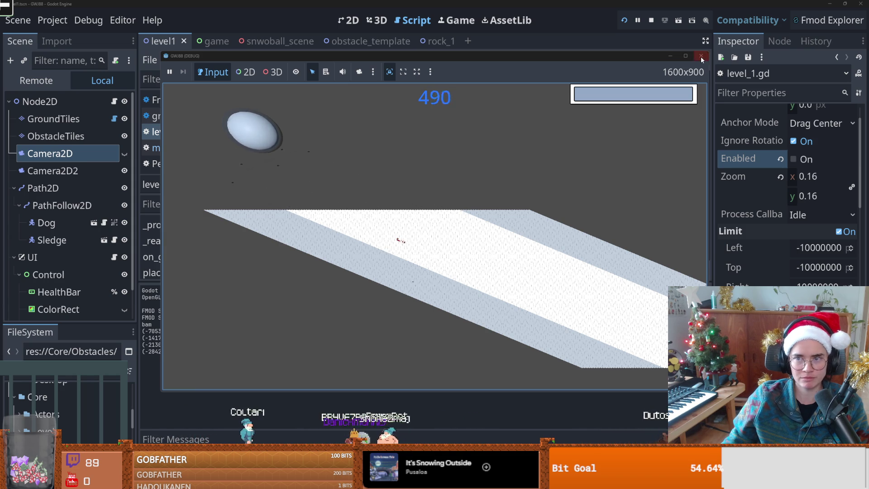
key("F8")
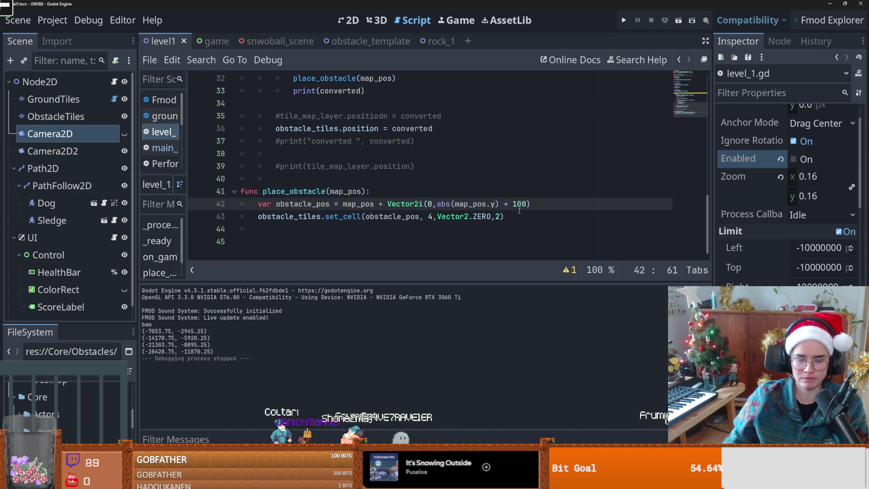
key("BackSpace")
key("F5")
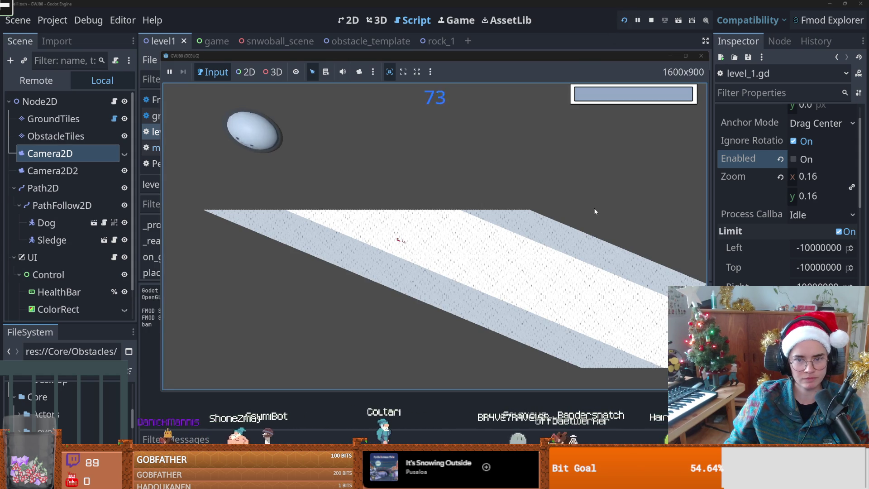
key("F8")
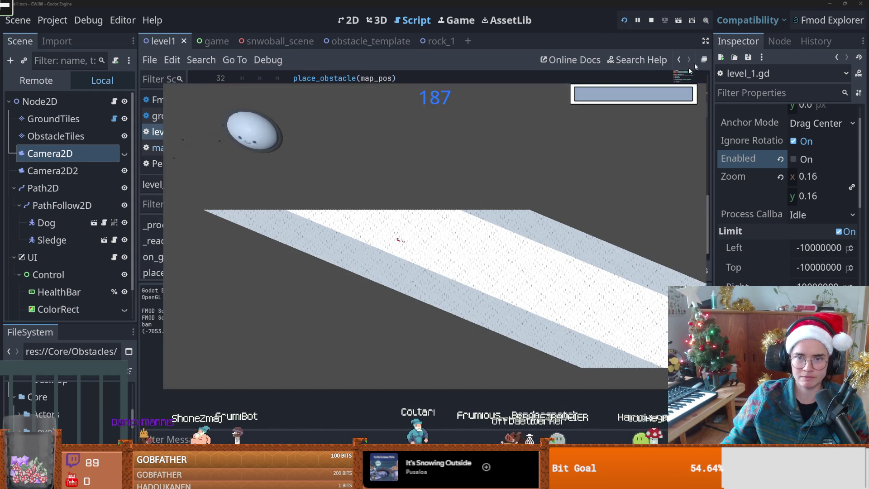
key("BackSpace")
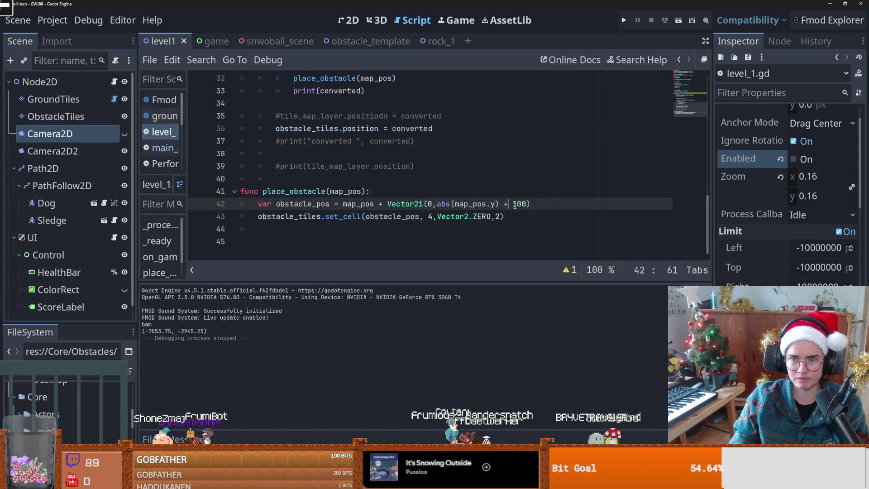
left_click(625, 20)
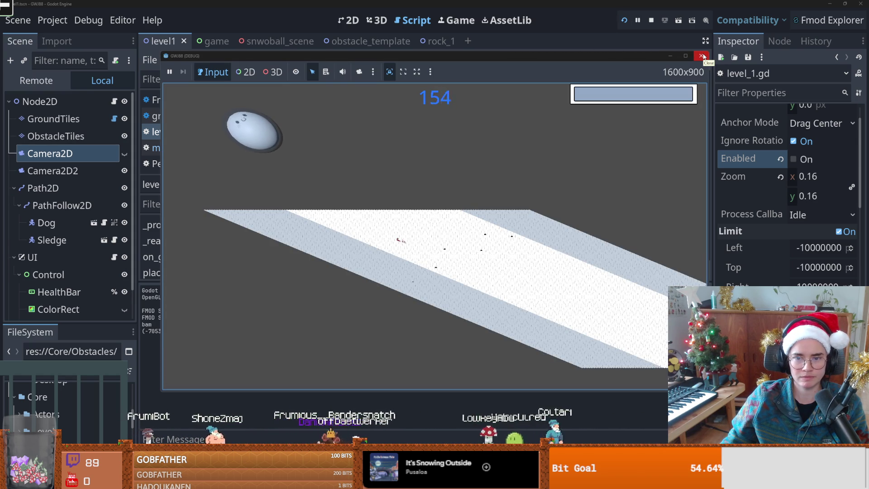
left_click(702, 56)
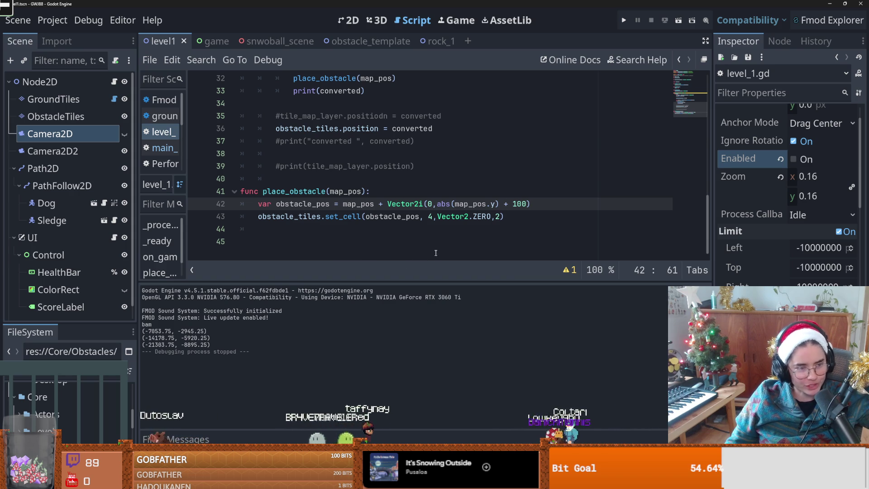
left_click(333, 222)
double_click(458, 204)
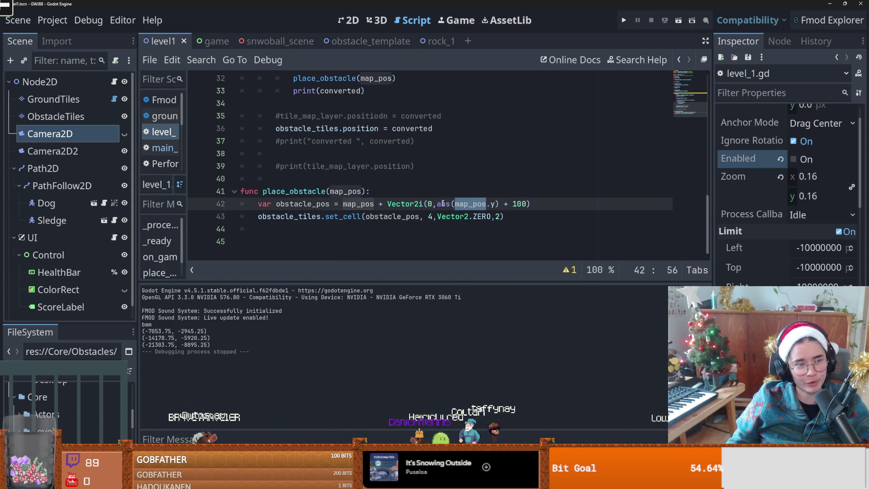
mouse_move(443, 204)
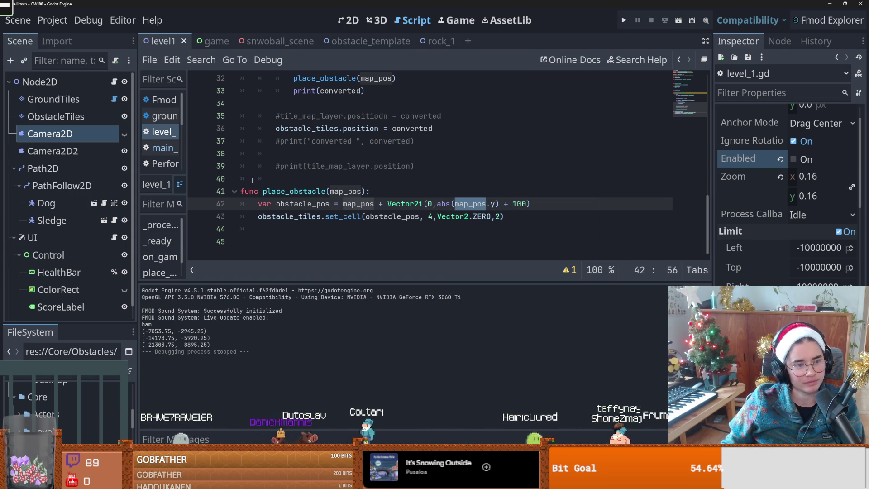
left_click(343, 216)
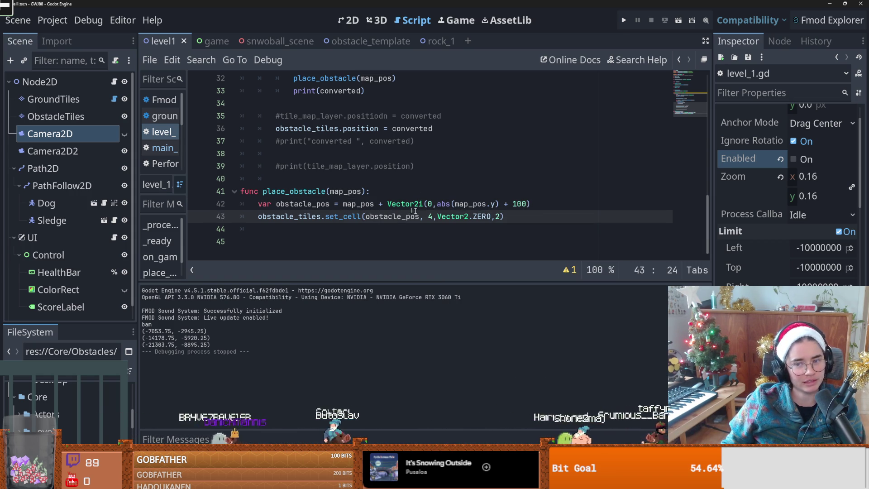
double_click(465, 204)
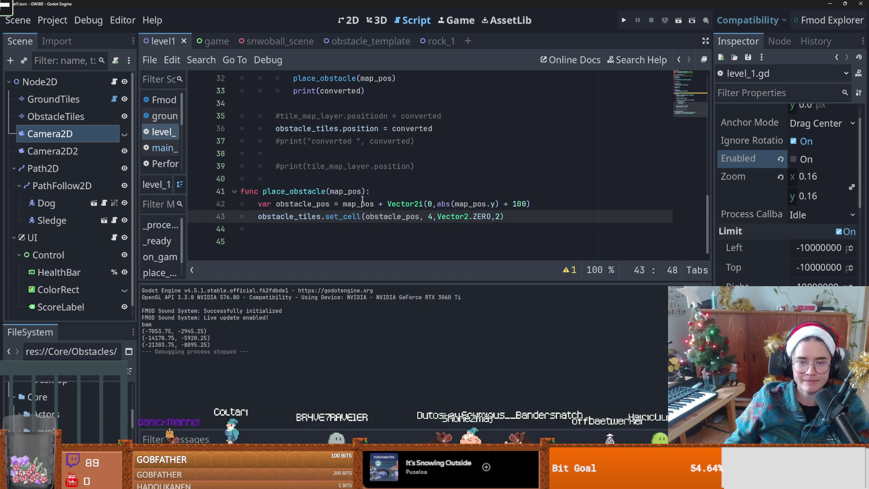
left_click(462, 204)
double_click(462, 204)
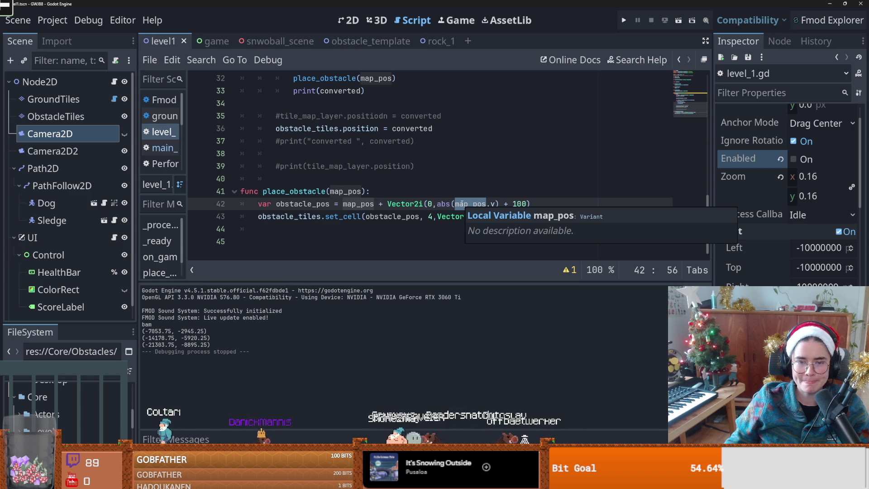
left_click(552, 202)
Add print("obstace pos ", obstacle_pos) below the offset calculation
key("Return")
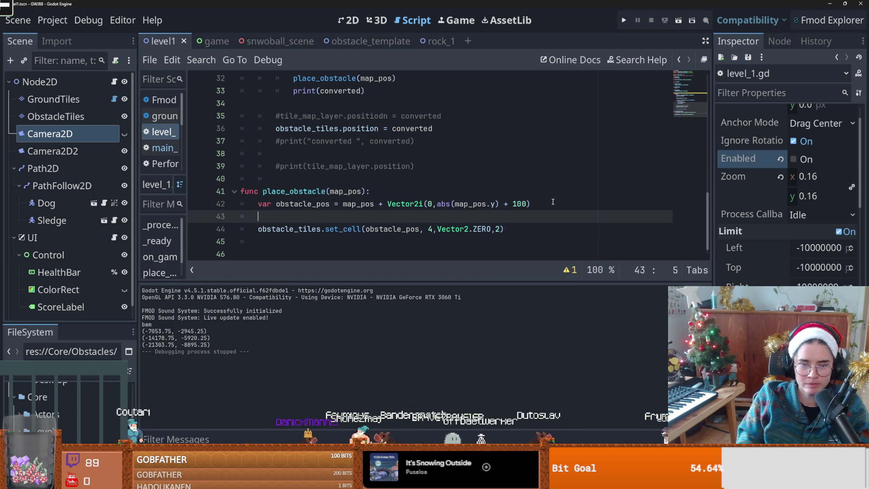
type("print")
key("Return")
type("\"")
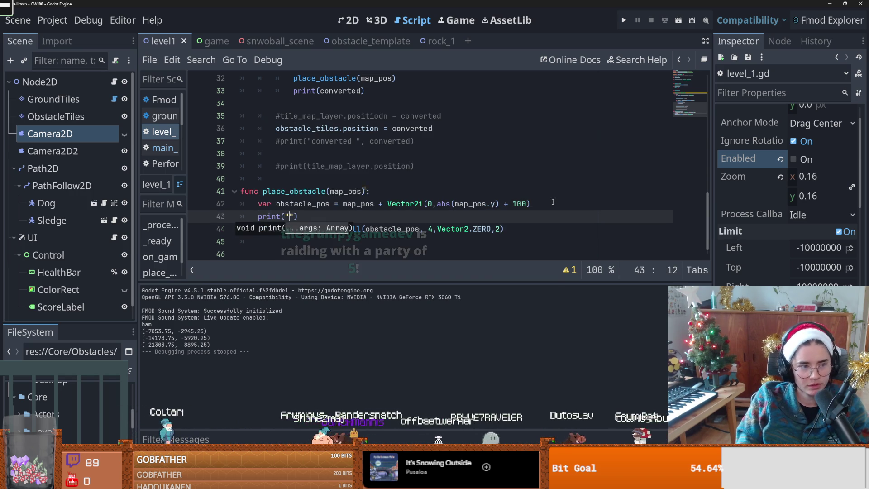
type("obstac")
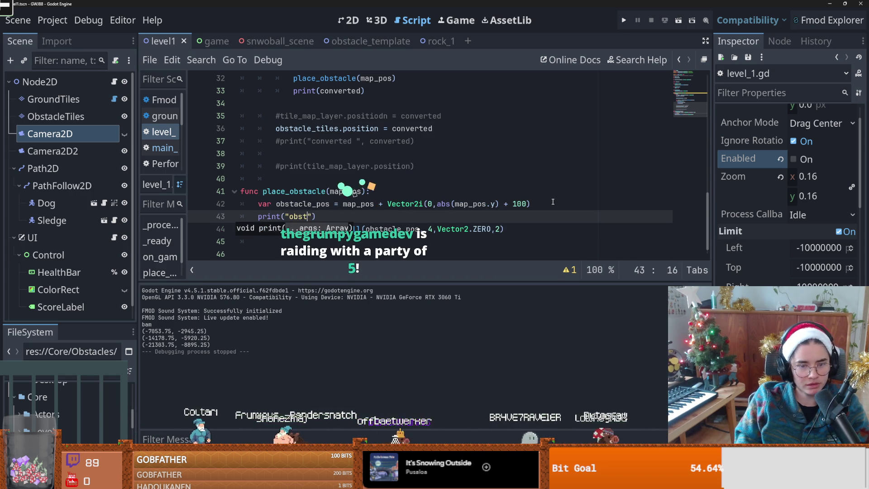
type("e pos \", ")
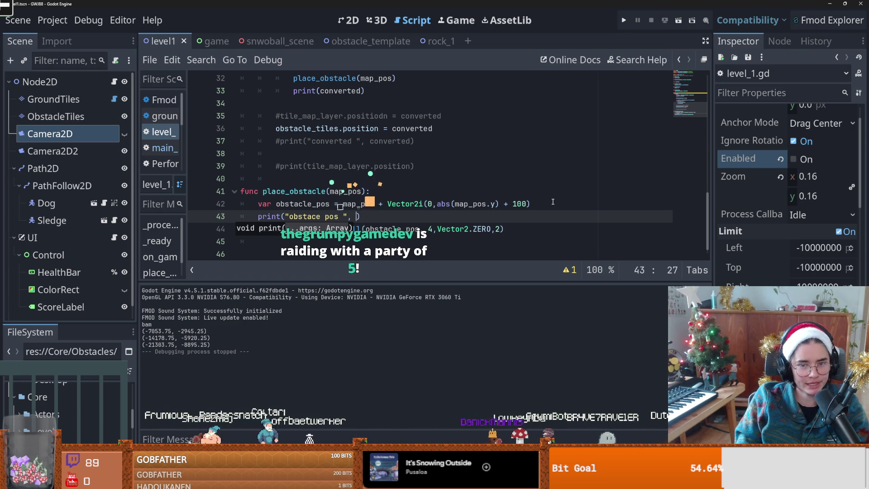
type("ob")
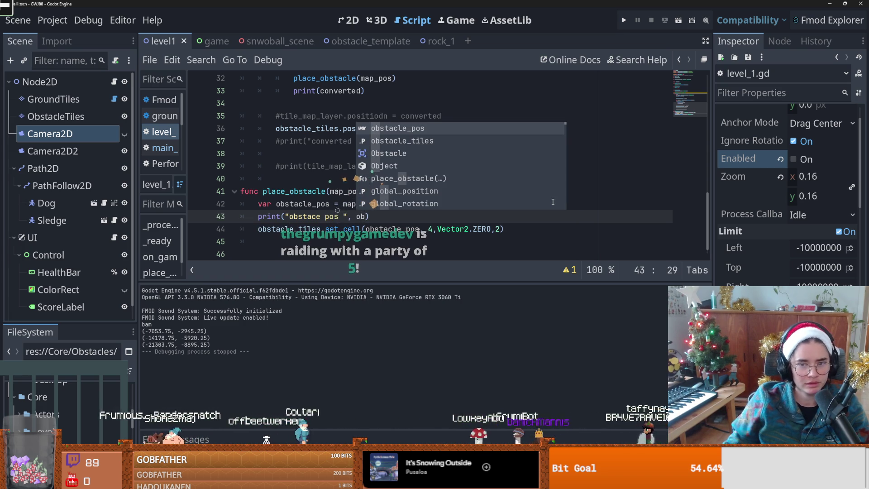
key("Return")
Run the level to log obstace pos (0, 100), then close it and scroll to _process
key("F5")
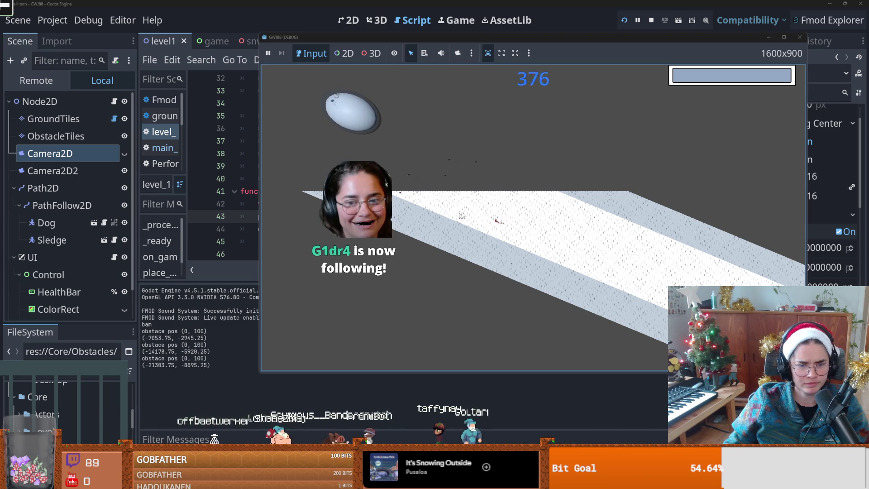
left_click_drag(577, 38, 322, 87)
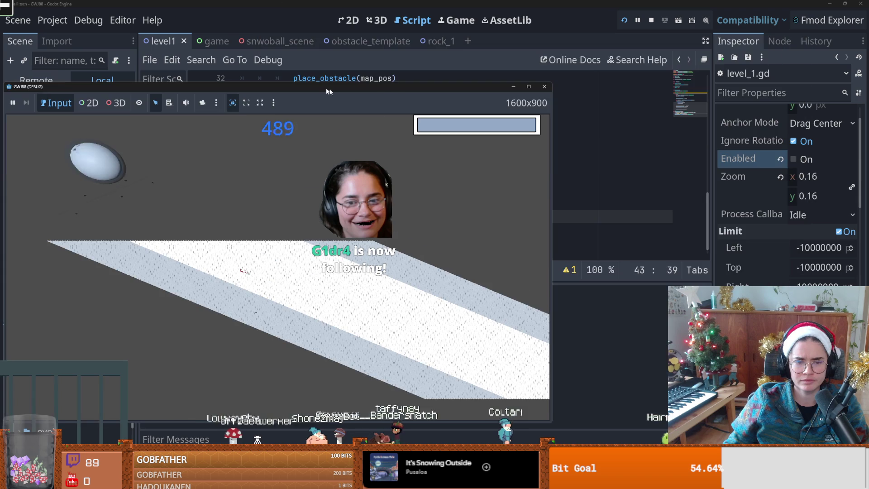
left_click(544, 87)
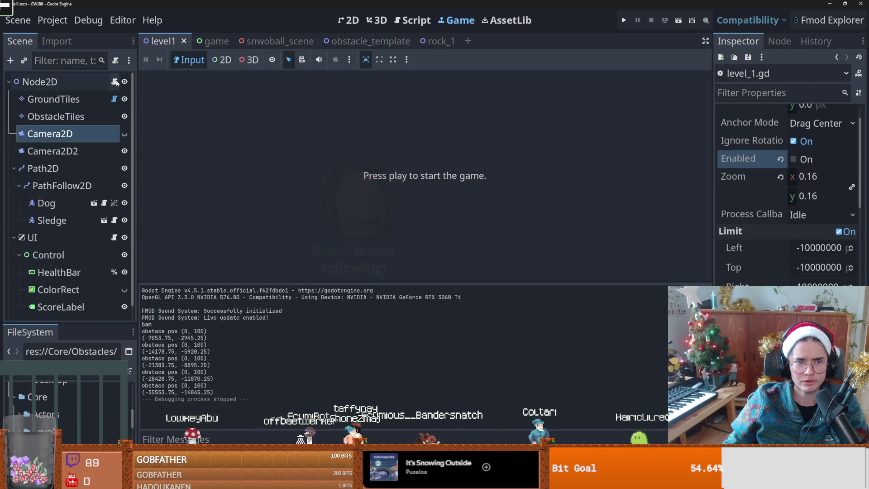
scroll(351, 199, "up", 4)
double_click(354, 153)
scroll(379, 167, "down", 1)
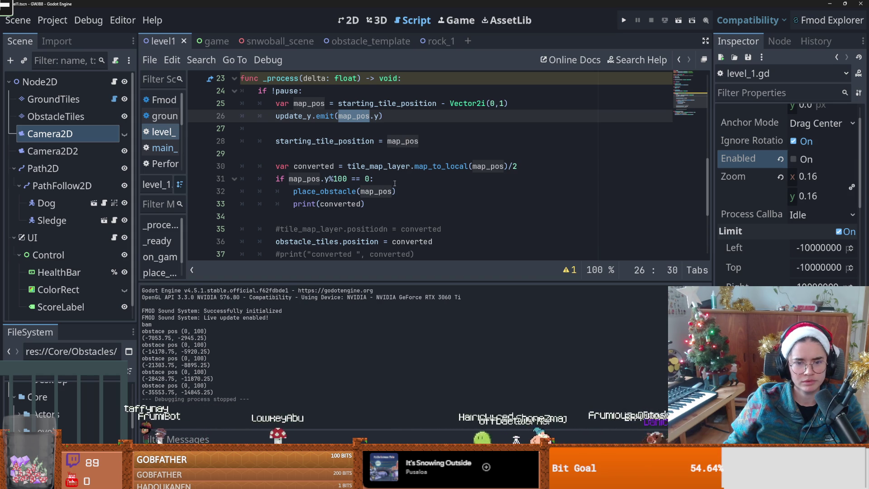
scroll(343, 218, "down", 2)
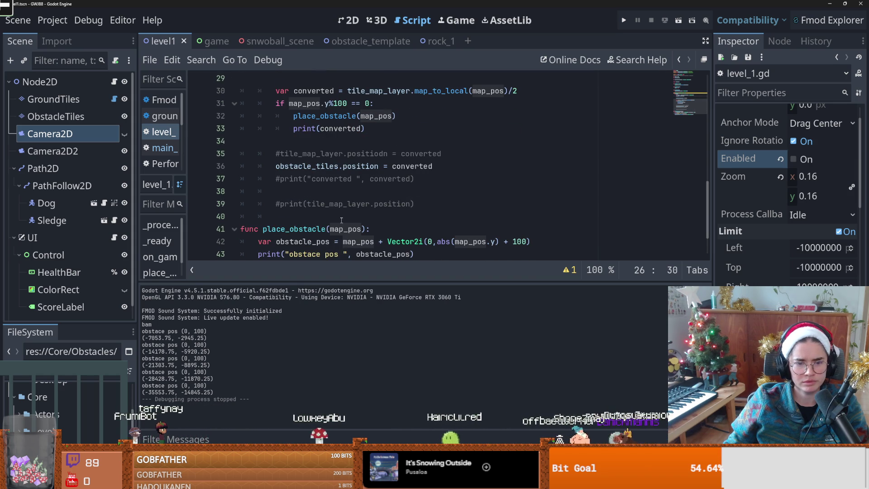
Select map_pos in the place_obstacle(map_pos) call and drag the Output splitter down
scroll(342, 218, "down", 1)
left_click(348, 196)
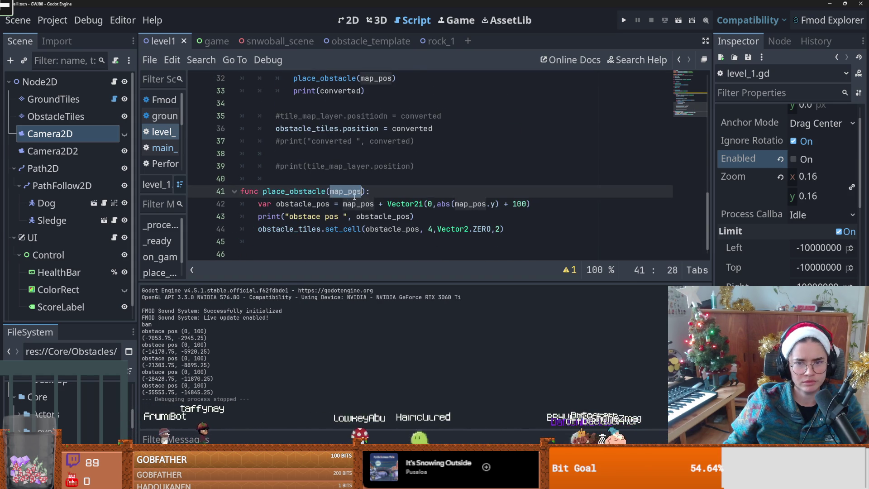
scroll(358, 204, "up", 4)
scroll(361, 207, "down", 1)
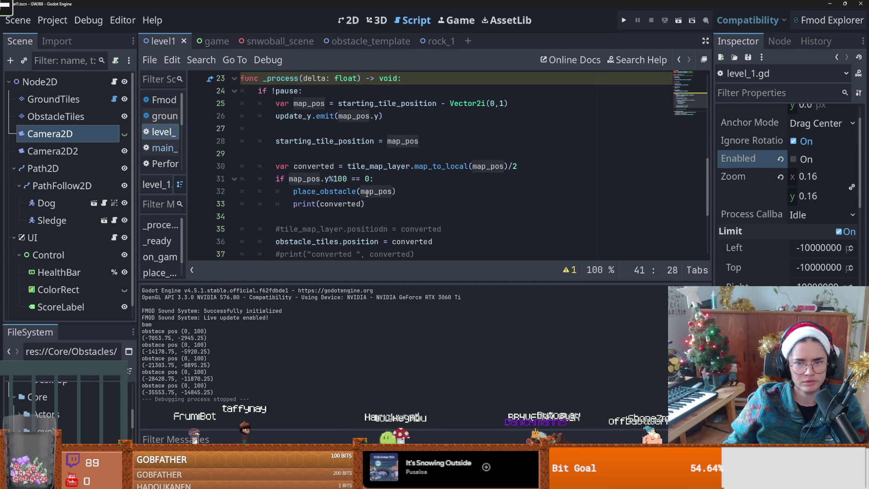
double_click(367, 191)
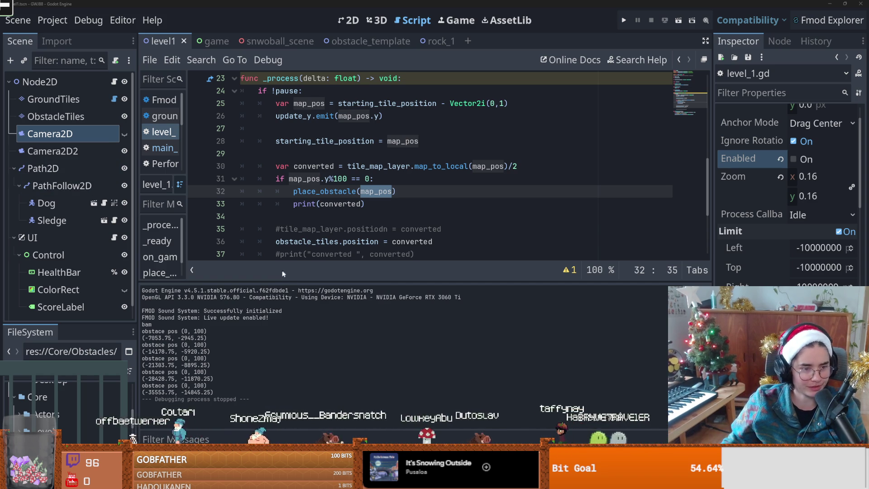
left_click_drag(356, 282, 357, 320)
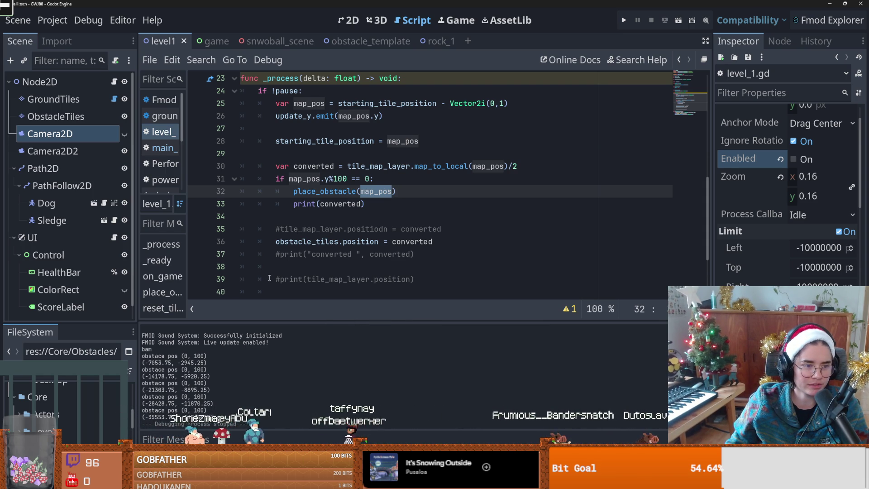
left_click(325, 268)
scroll(307, 263, "up", 1)
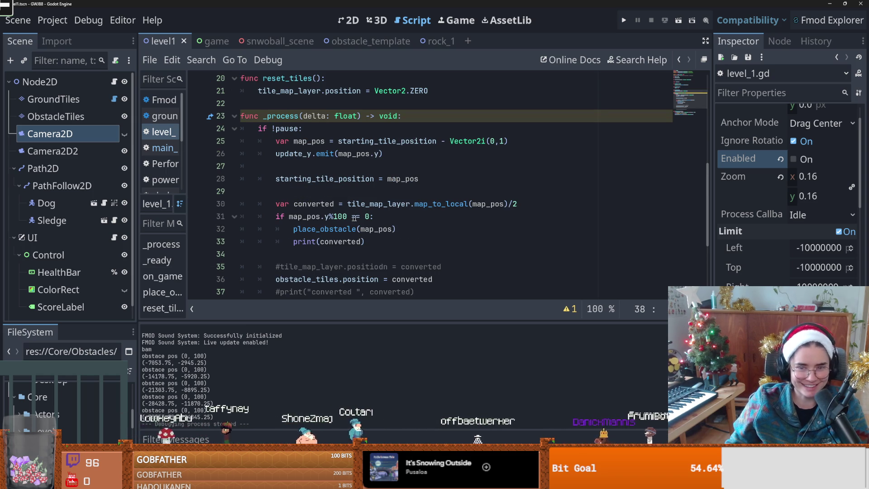
scroll(348, 218, "down", 1)
left_click(339, 178)
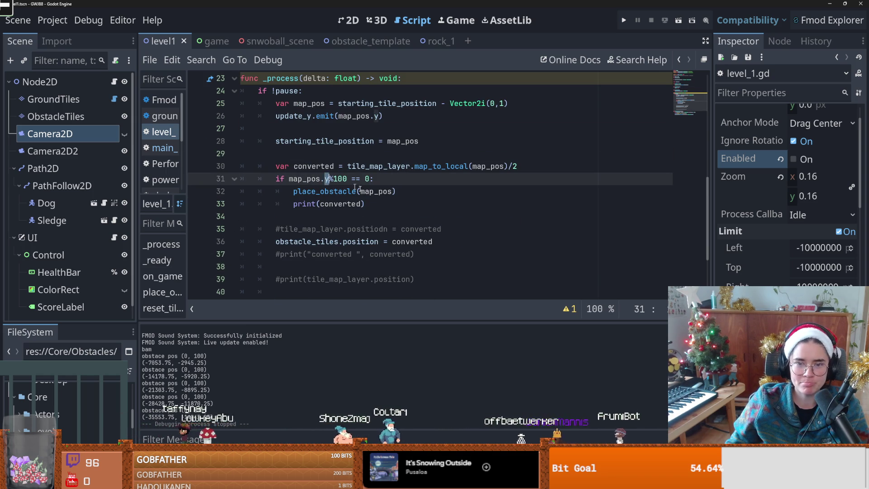
double_click(378, 191)
scroll(380, 211, "up", 1)
scroll(380, 211, "up", 1)
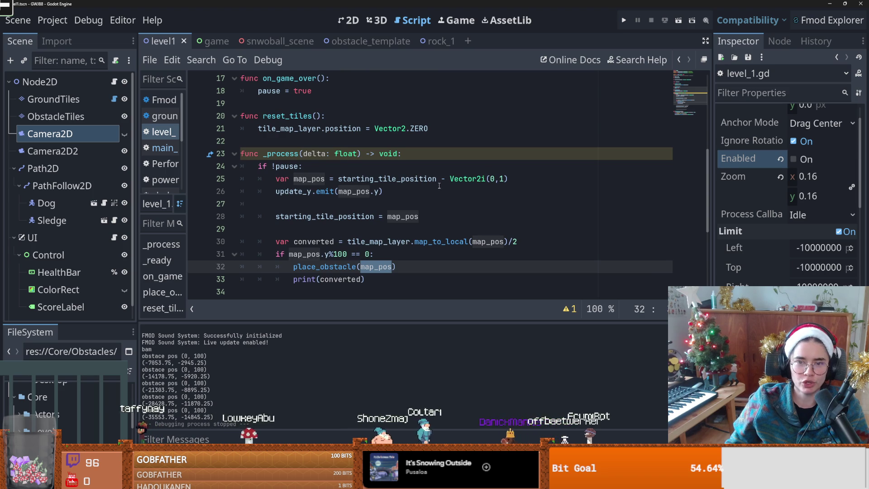
scroll(506, 194, "down", 3)
scroll(506, 195, "up", 2)
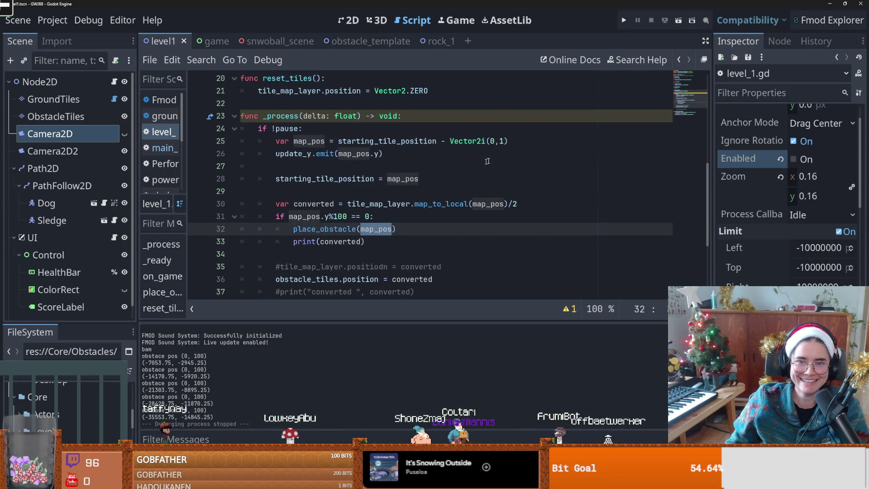
left_click(508, 140)
left_click_drag(508, 141, 343, 142)
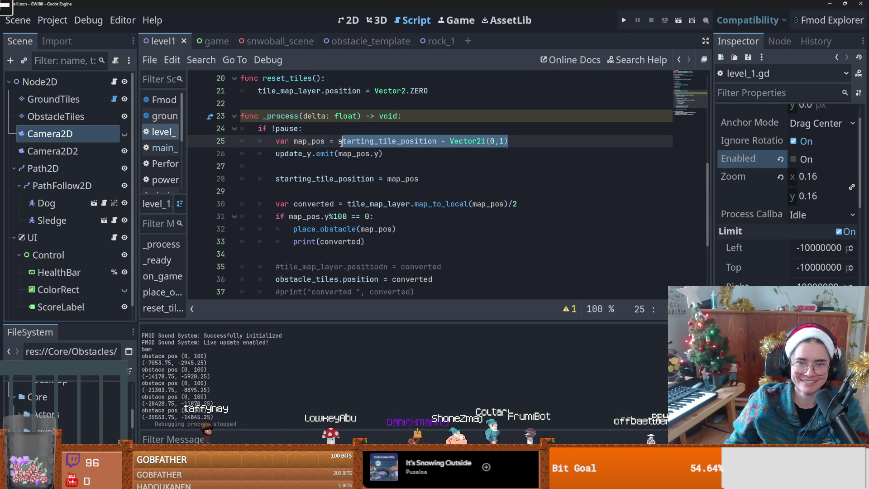
scroll(399, 215, "down", 3)
double_click(471, 229)
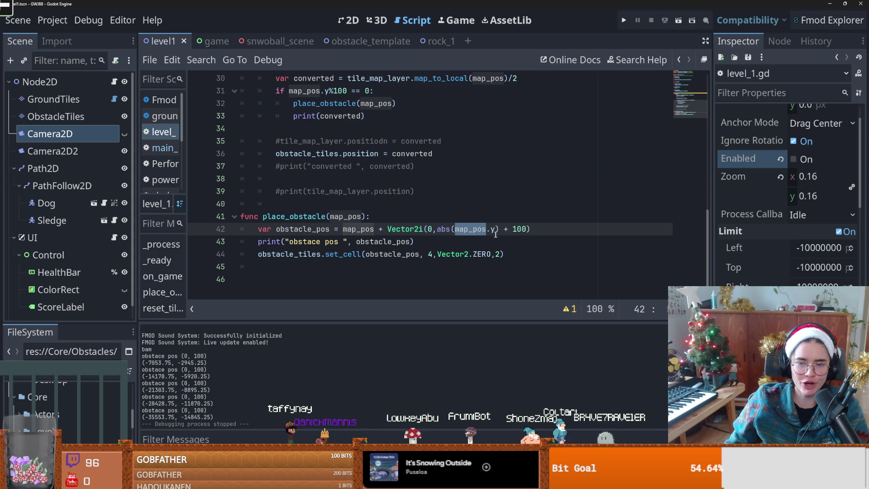
left_click(432, 221)
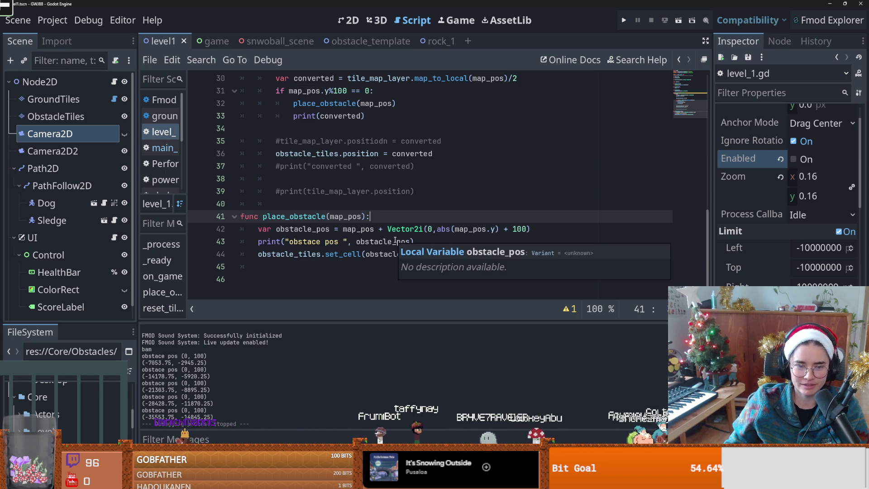
left_click(438, 232)
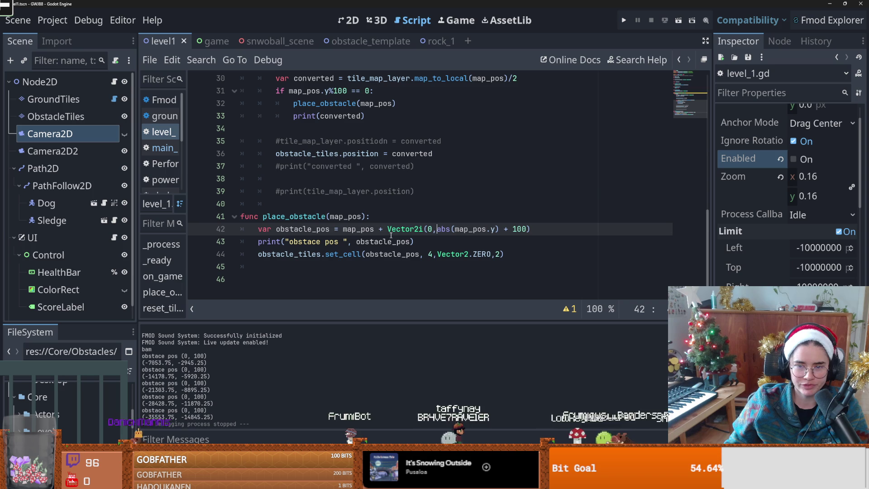
double_click(362, 230)
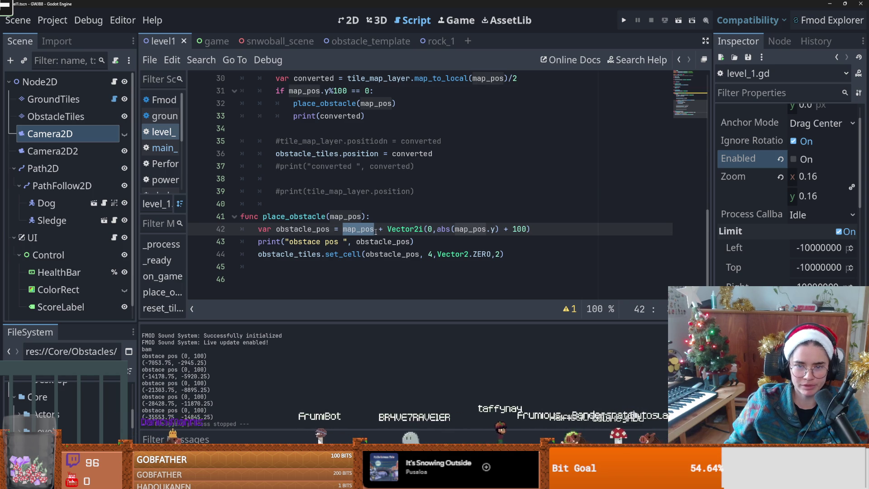
left_click(380, 230)
Add print("map ", map_pos) right under the place_obstacle header
left_click(381, 220)
key("Return")
type("print(\"map")
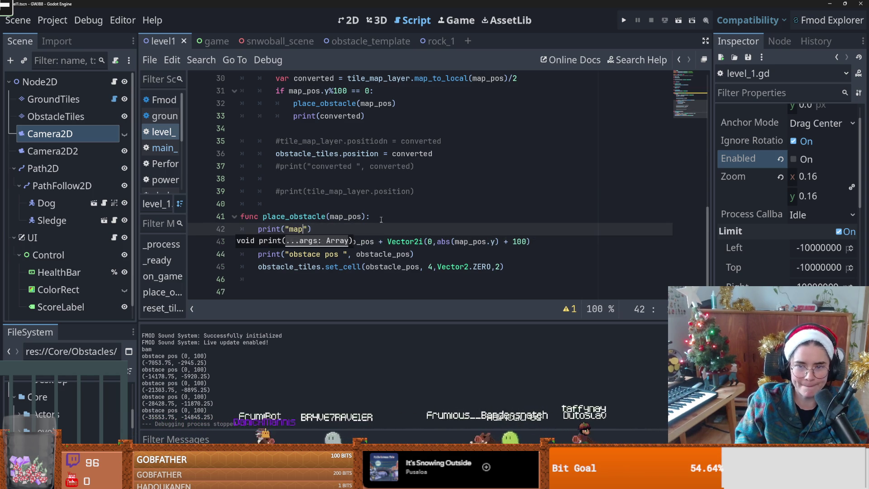
type(" \", ")
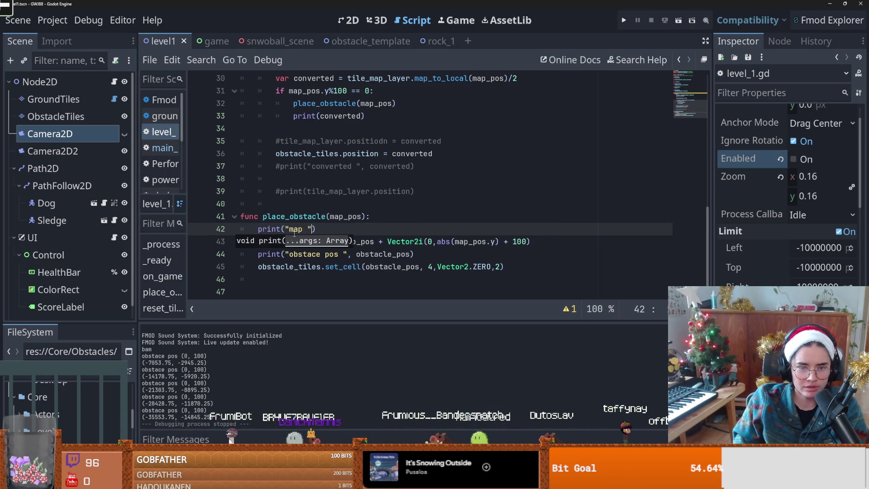
type("map")
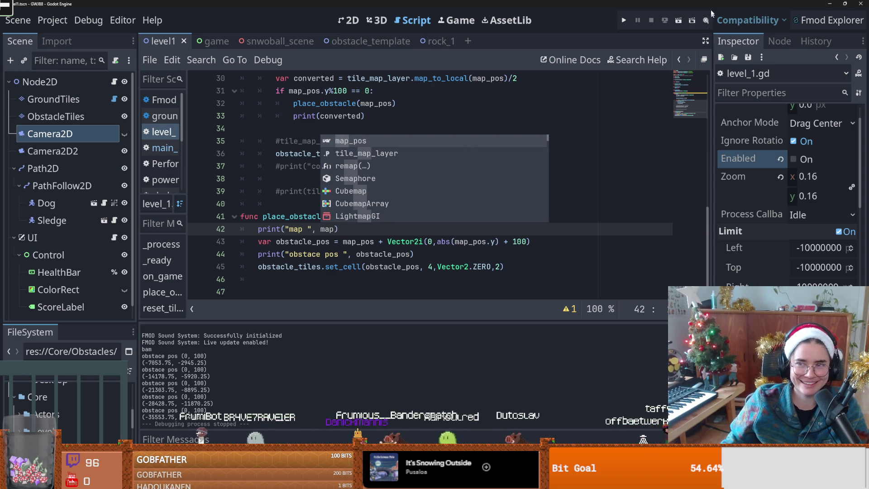
key("Escape")
double_click(356, 216)
key("ctrl+c")
double_click(326, 229)
key("ctrl+v")
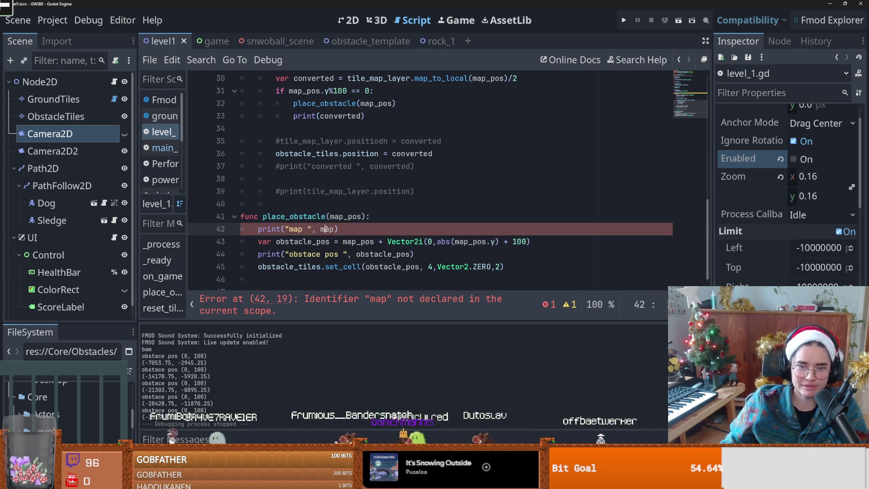
Run the game to log map (0, -100), (0, -200) alongside obstace pos (0, 100), then close it
key("F5")
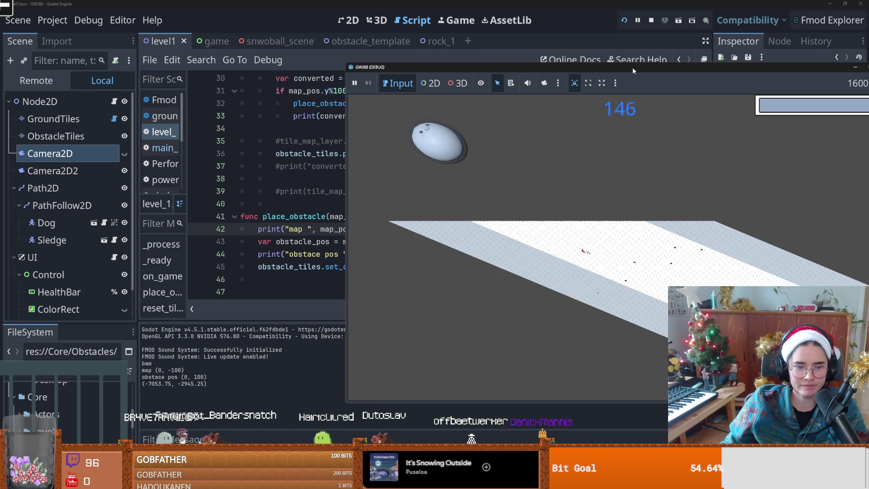
mouse_move(631, 67)
left_mouse_down()
mouse_move(502, 56)
mouse_move(526, 47)
left_mouse_up()
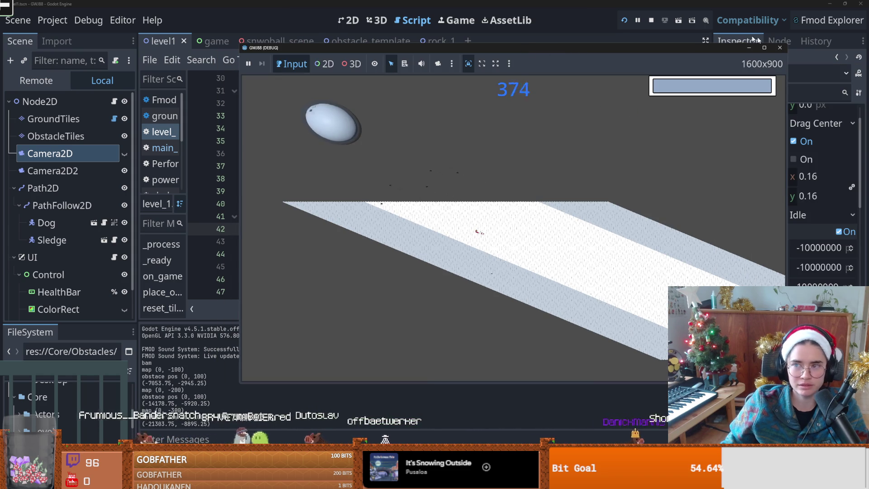
left_click(774, 49)
left_click(496, 243)
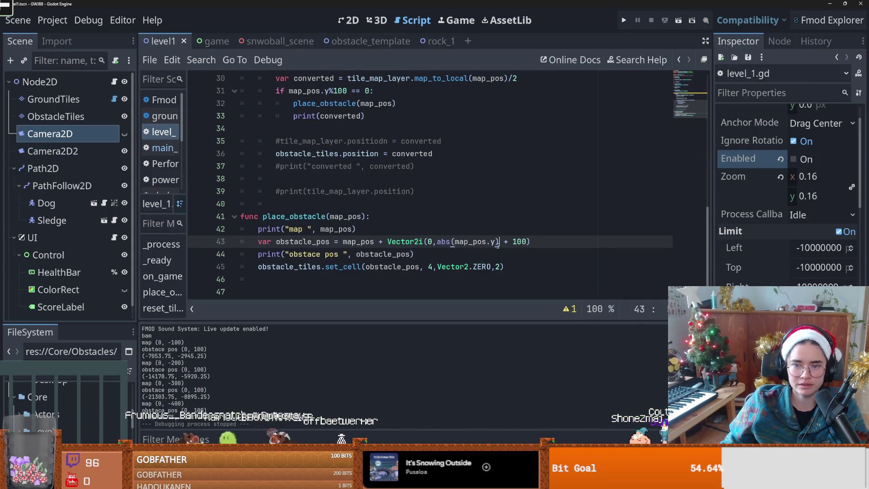
Remove abs() and change + 100 to - 100, giving Vector2i(0, map_pos.y - 100), then start a test run
mouse_move(456, 260)
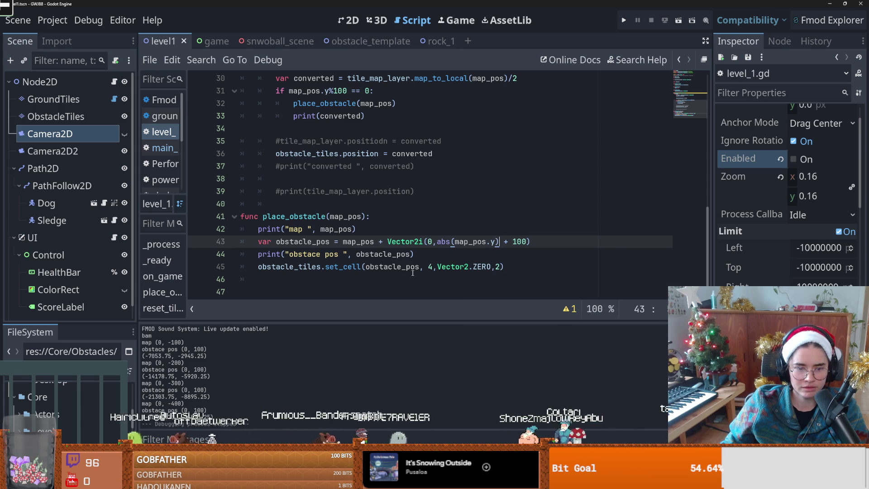
mouse_move(412, 273)
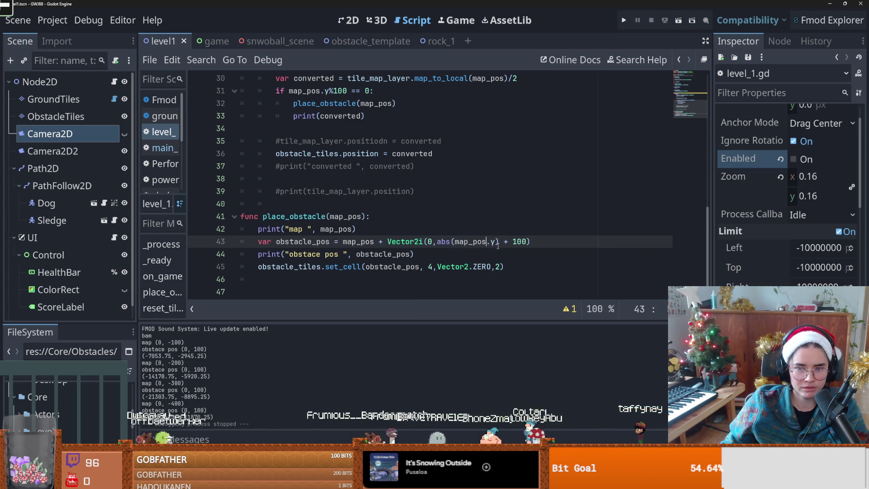
left_click_drag(455, 242, 437, 242)
key("BackSpace")
left_click(482, 242)
key("BackSpace")
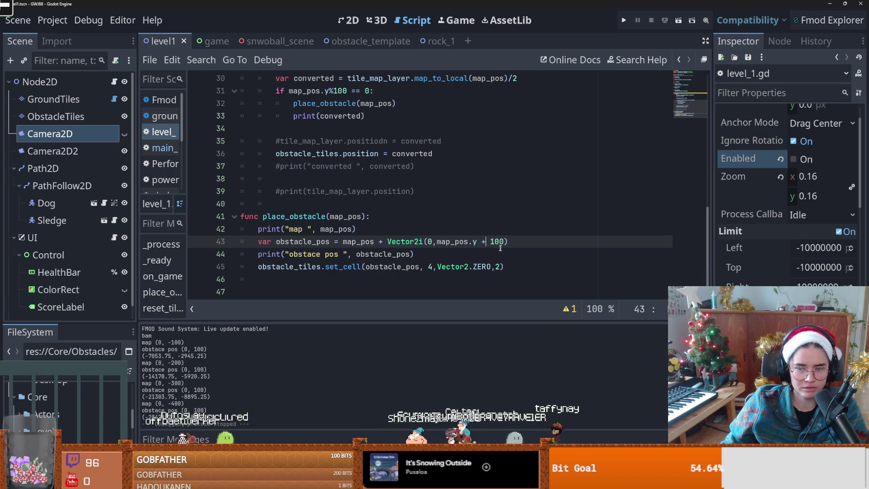
type("-")
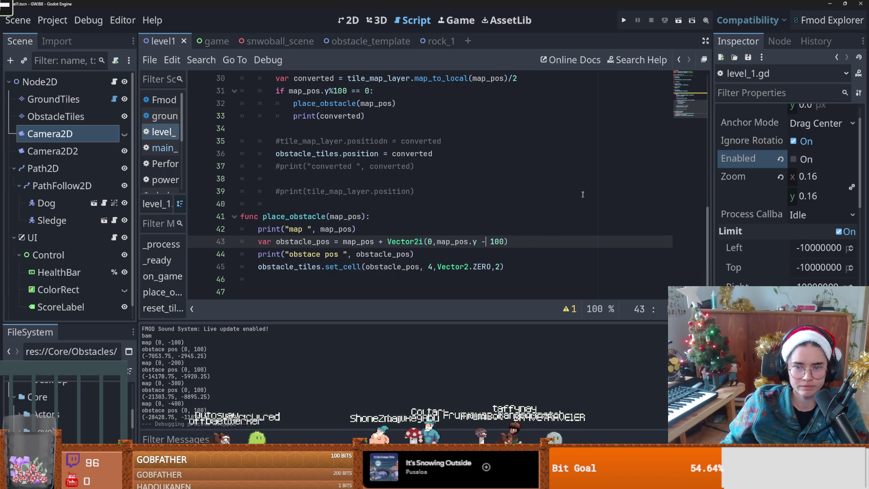
left_click(625, 16)
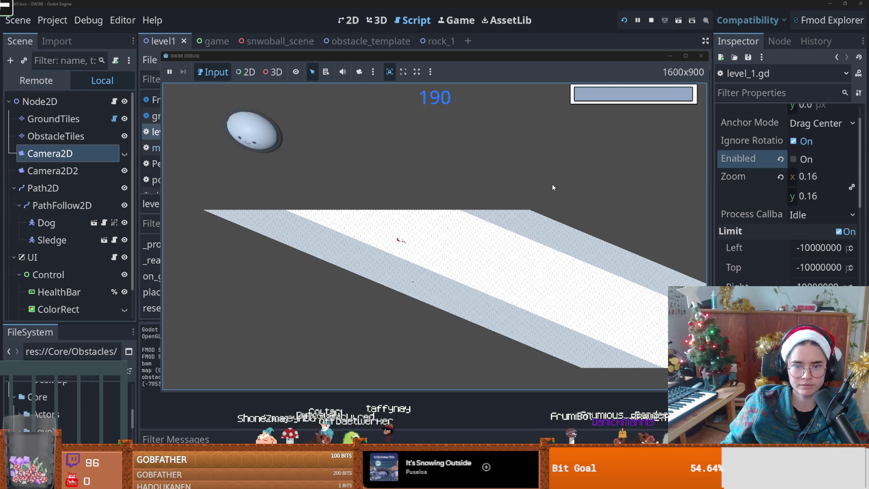
Close the test game, save with Ctrl+S, and make Camera2D visible with Camera2D2 hidden
left_click(702, 56)
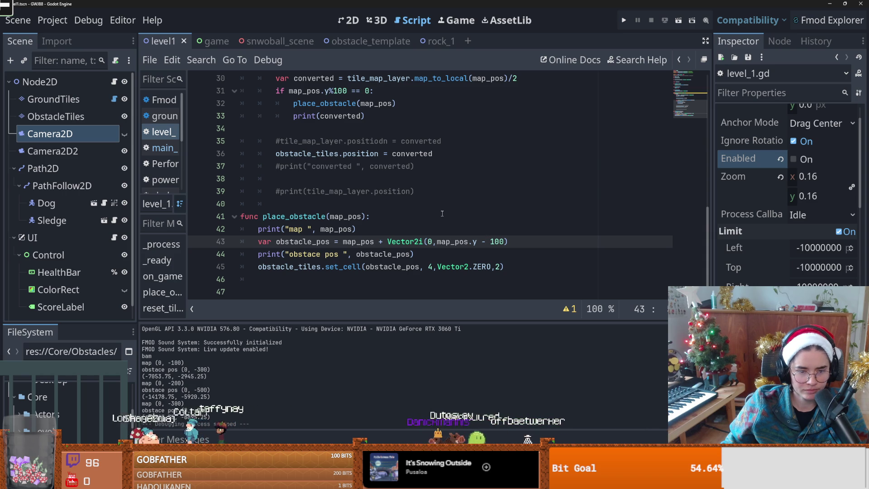
left_click(477, 234)
key("ctrl+s")
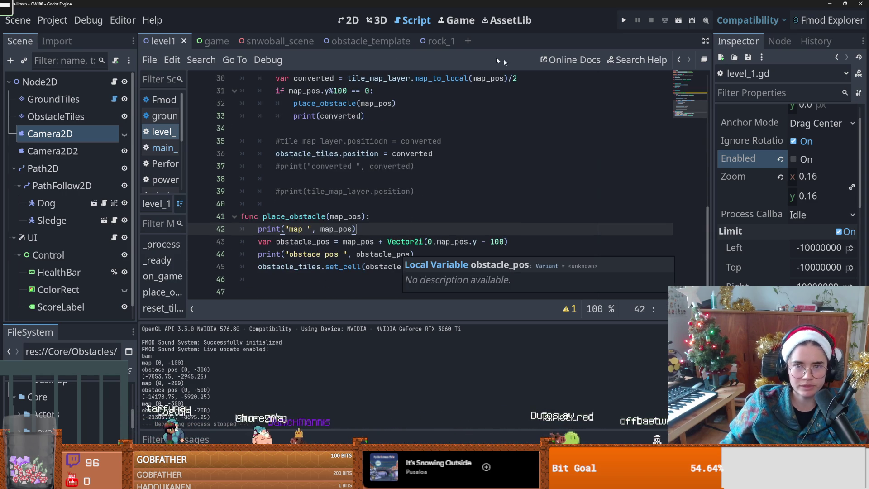
left_click(125, 135)
left_click(124, 151)
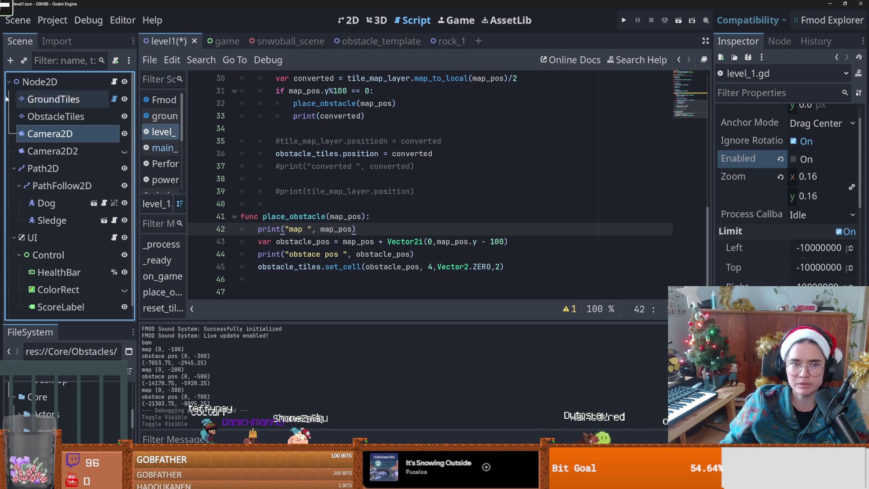
Check Enabled on Camera2D, uncheck it on Camera2D2, and test-run the level
left_click(798, 159)
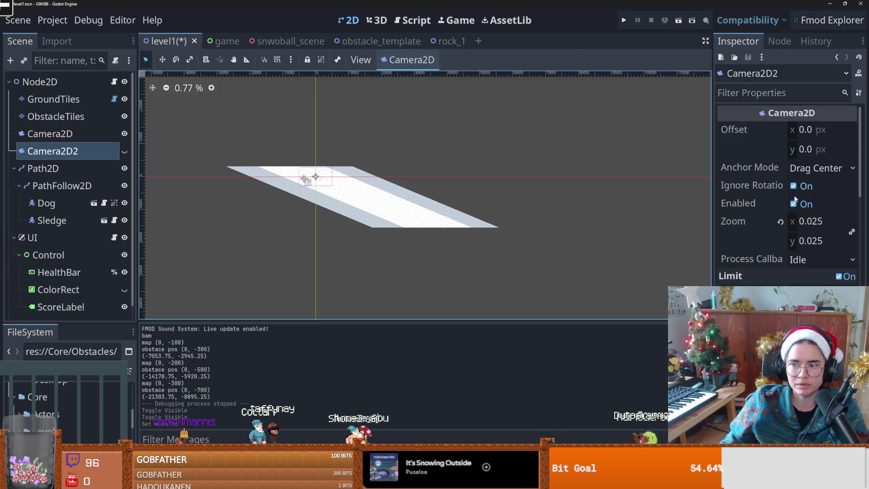
left_click(794, 202)
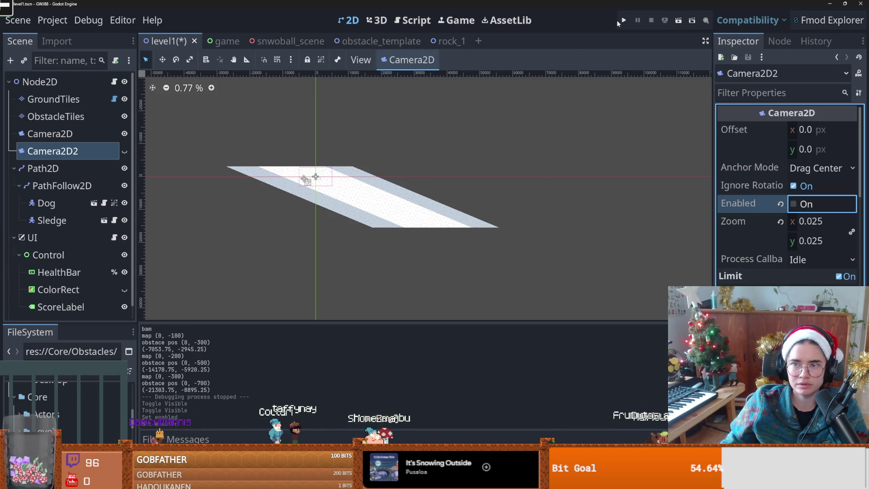
left_click(620, 20)
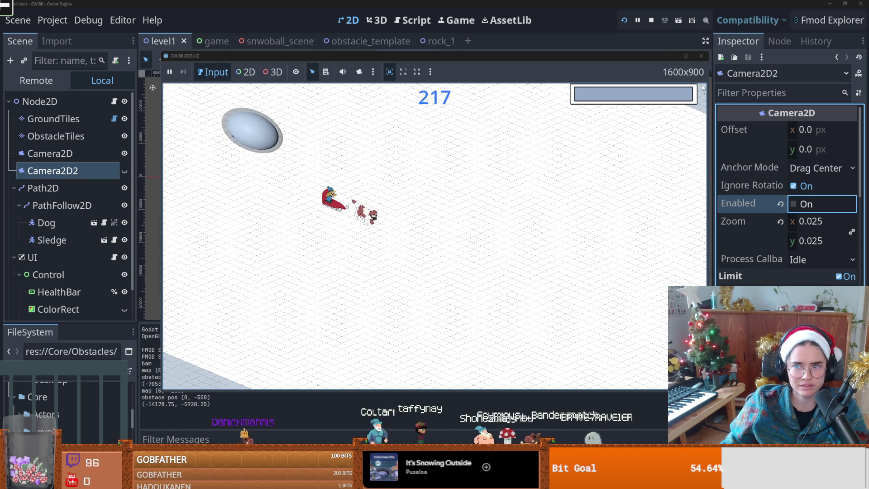
left_click(704, 59)
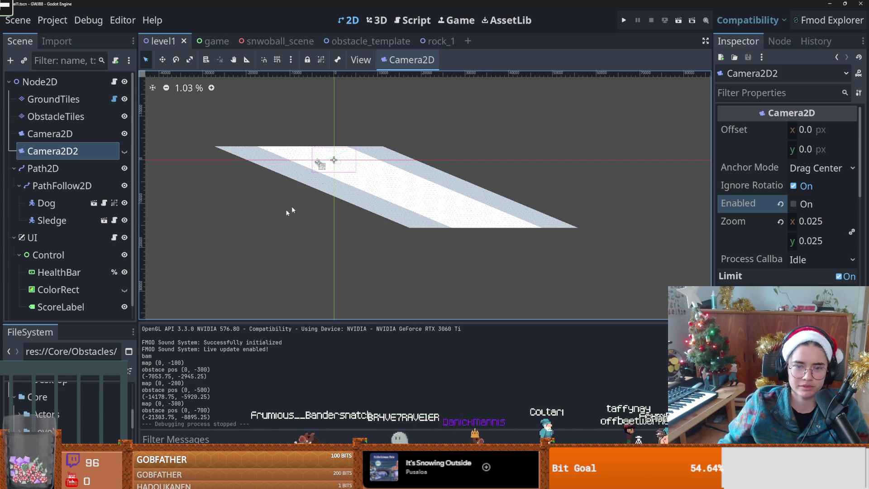
scroll(303, 187, "up", 4)
right_click(308, 182)
key("Escape")
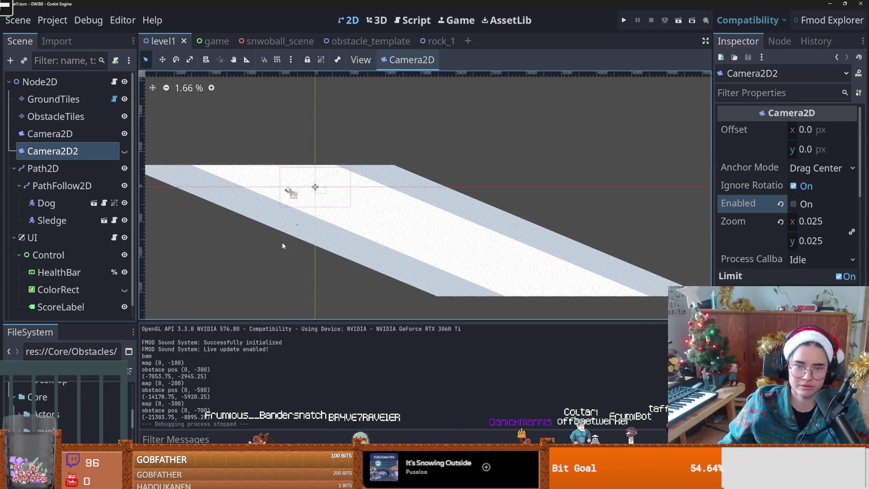
scroll(283, 242, "up", 2)
scroll(341, 213, "up", 1)
scroll(337, 217, "up", 1)
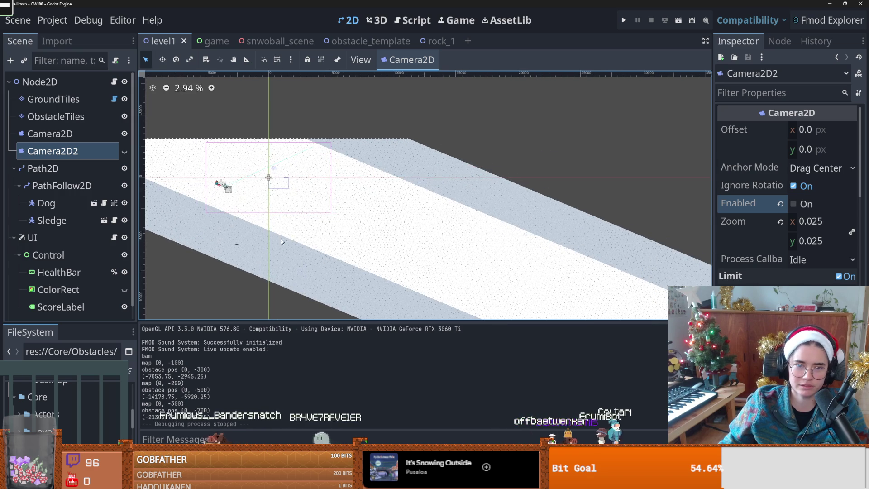
scroll(199, 231, "up", 4)
scroll(332, 237, "down", 3)
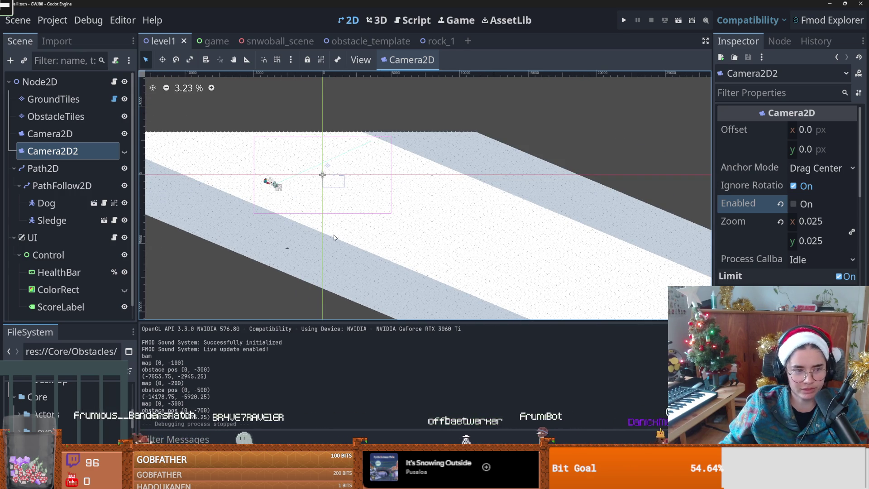
left_click_drag(348, 227, 336, 241)
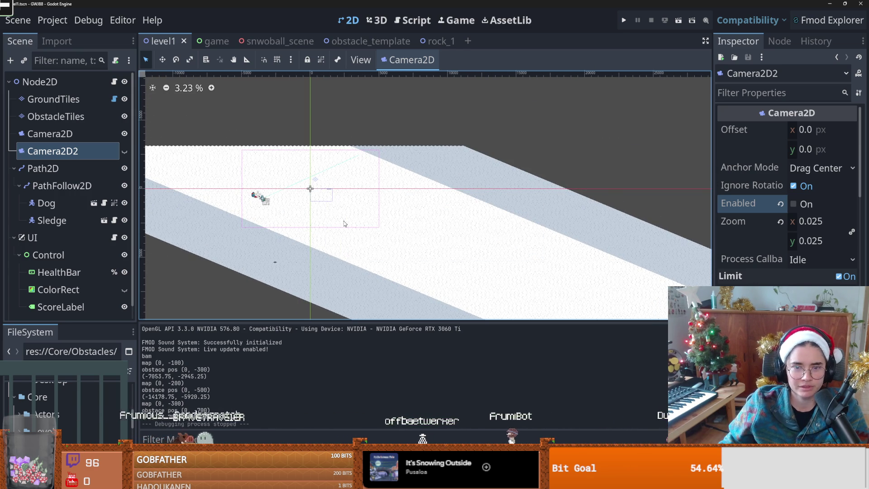
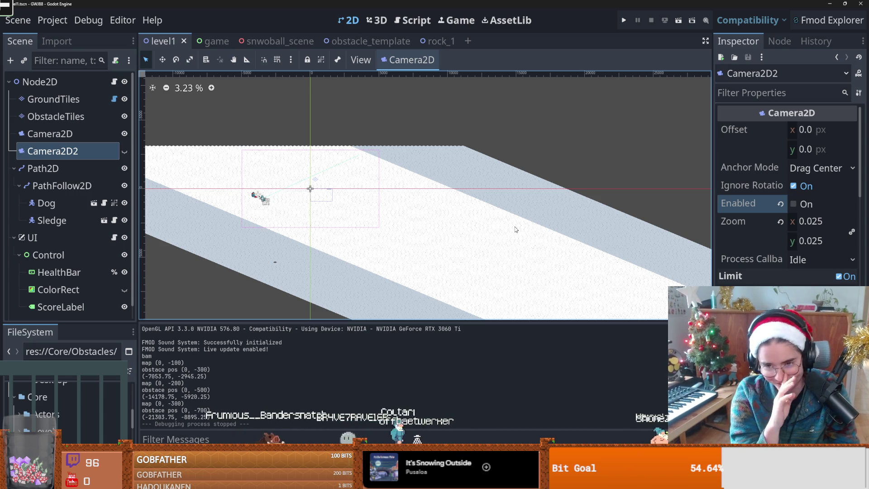
Save the level1 scene, select Camera2D, and pan and zoom along the snowy track
key("ctrl+s")
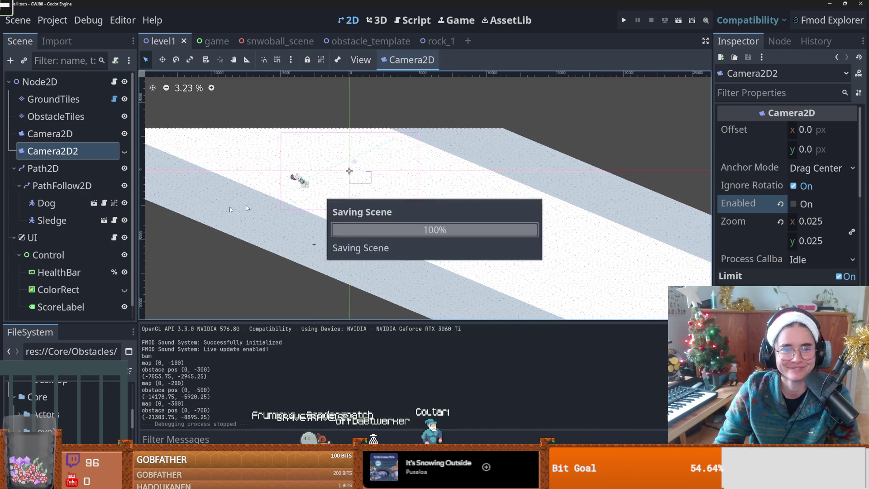
left_click(68, 134)
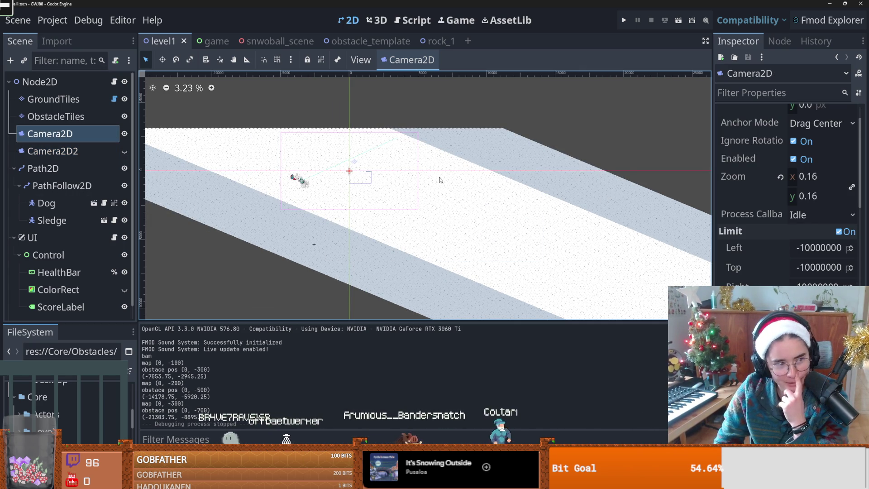
left_click_drag(337, 248, 366, 248)
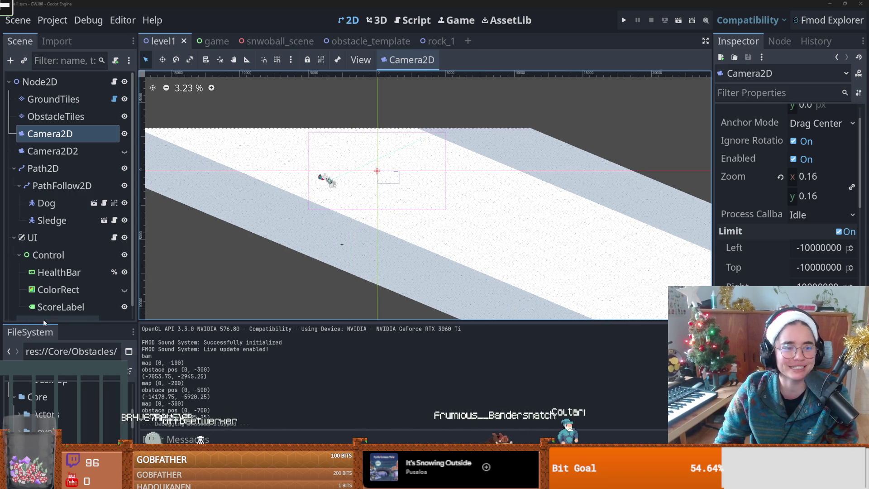
scroll(362, 202, "up", 2)
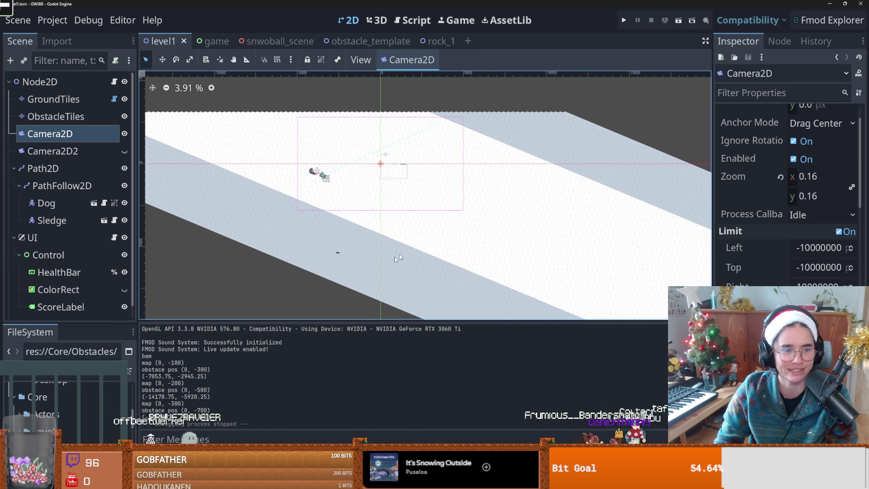
left_click_drag(496, 219, 427, 219)
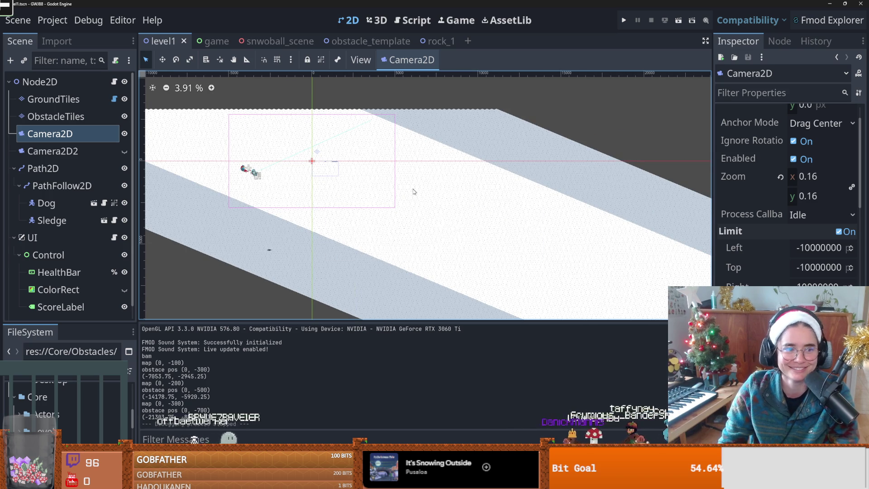
left_click_drag(343, 205, 372, 205)
scroll(372, 205, "down", 1)
left_click(73, 138)
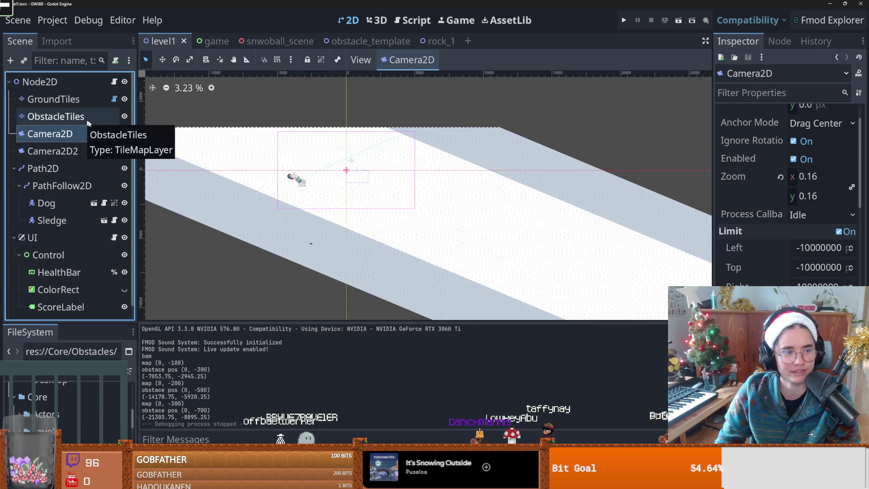
scroll(283, 170, "up", 1)
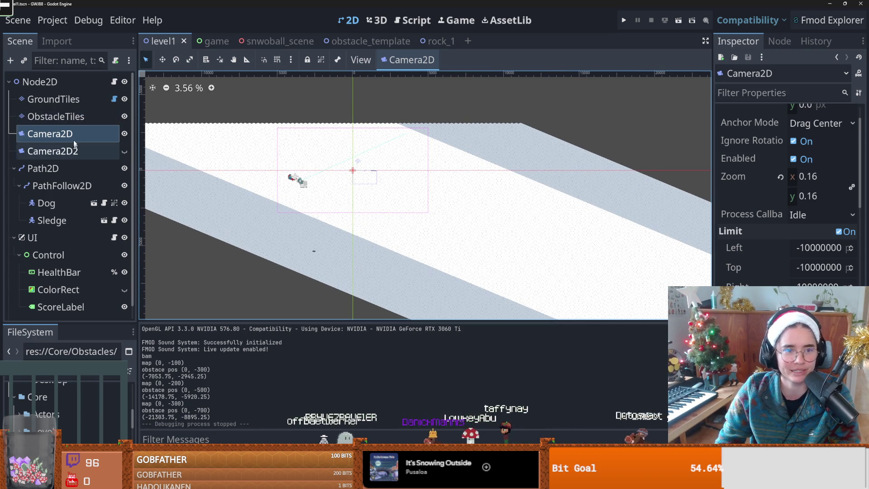
Select ObstacleTiles, then GroundTiles, to show the Obstacles source with rock and rock_1 scenes
left_click(68, 117)
left_click(82, 101)
scroll(301, 184, "up", 1)
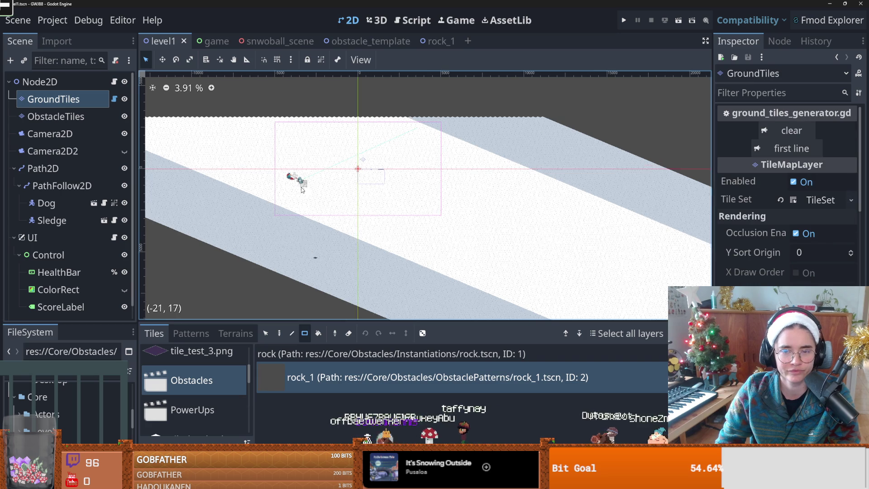
left_click(114, 99)
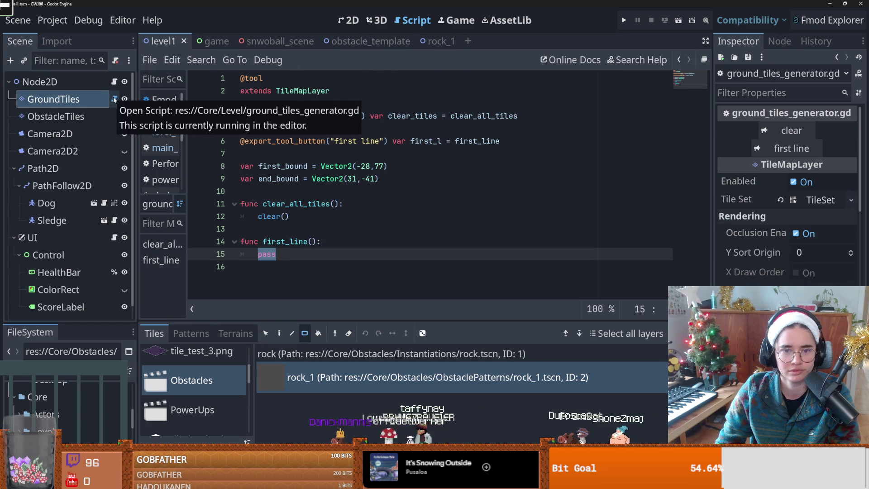
left_click(115, 82)
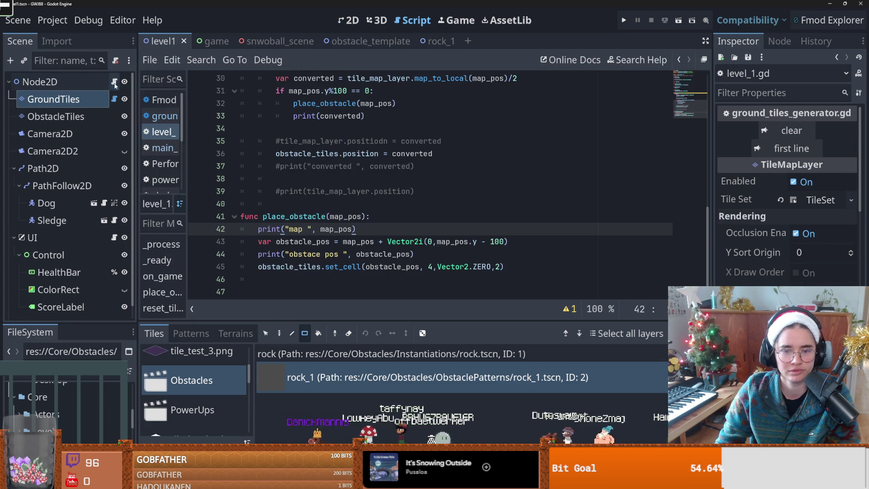
double_click(331, 242)
double_click(358, 242)
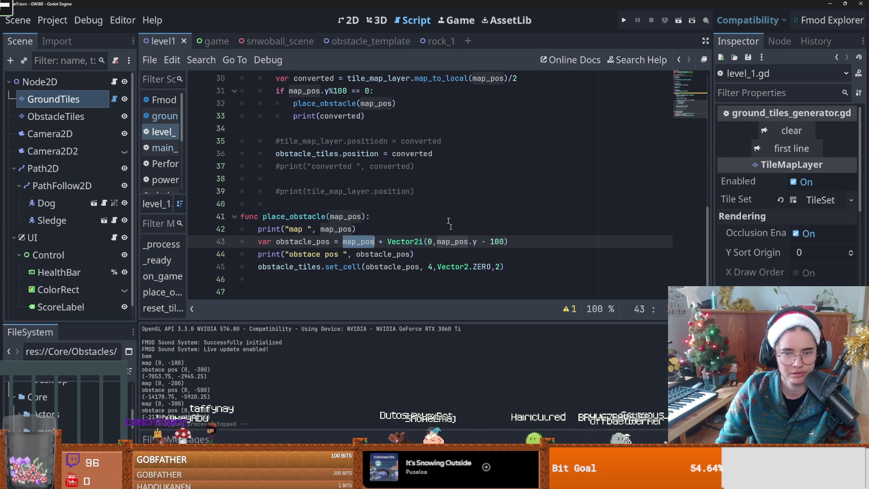
left_click(348, 19)
scroll(373, 183, "down", 1)
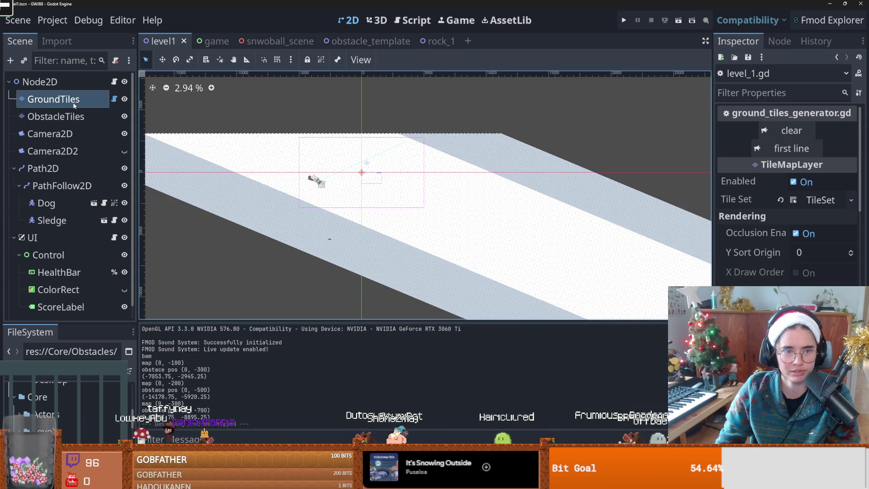
left_click(77, 116)
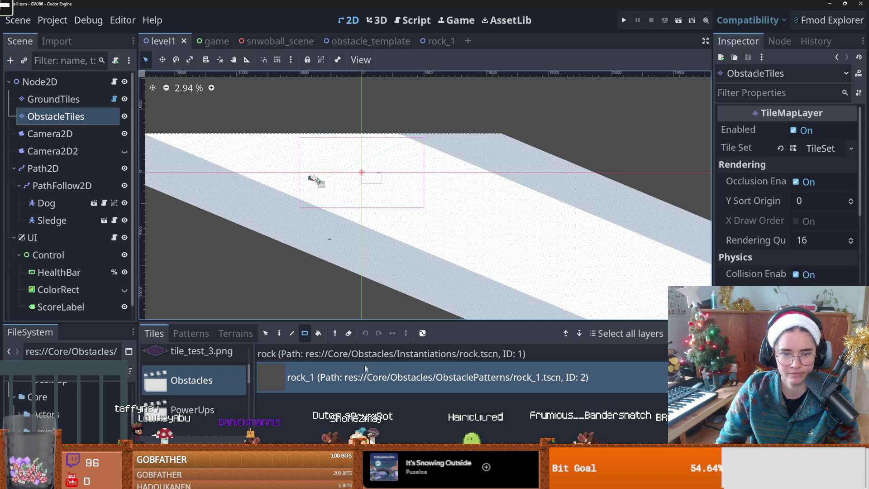
Paint two clusters of rock tiles on the snowy track, undo them, and reopen level_1.gd
left_click(279, 333)
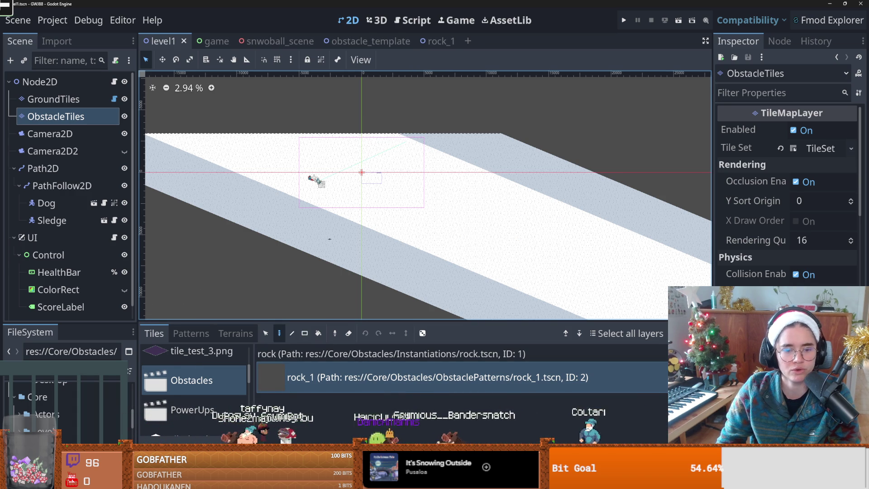
left_click(158, 450)
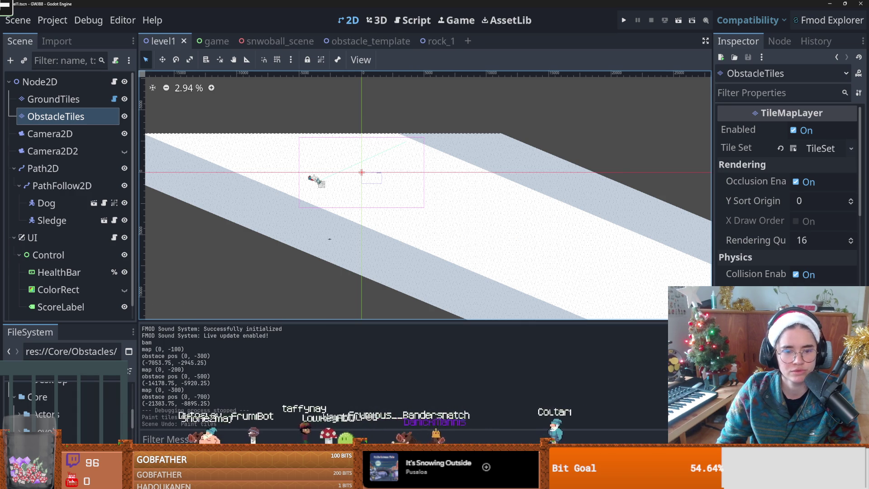
scroll(600, 309, "down", 3)
scroll(600, 309, "right", 5)
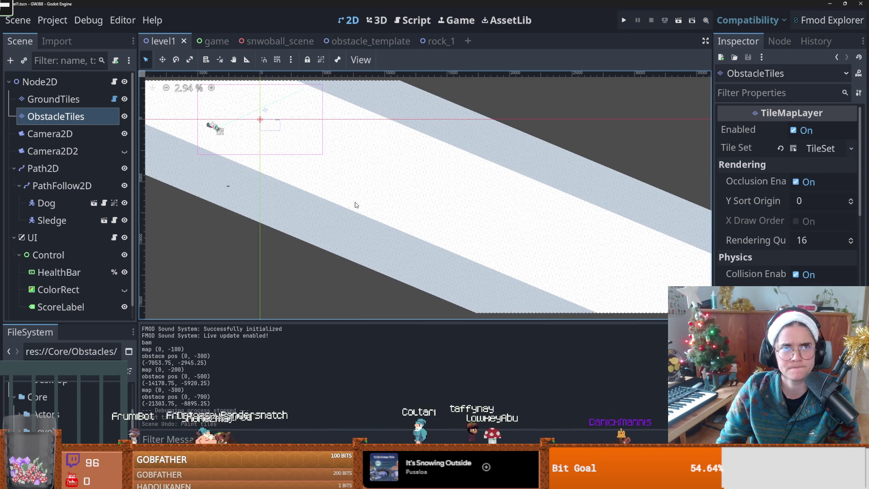
left_click(399, 181)
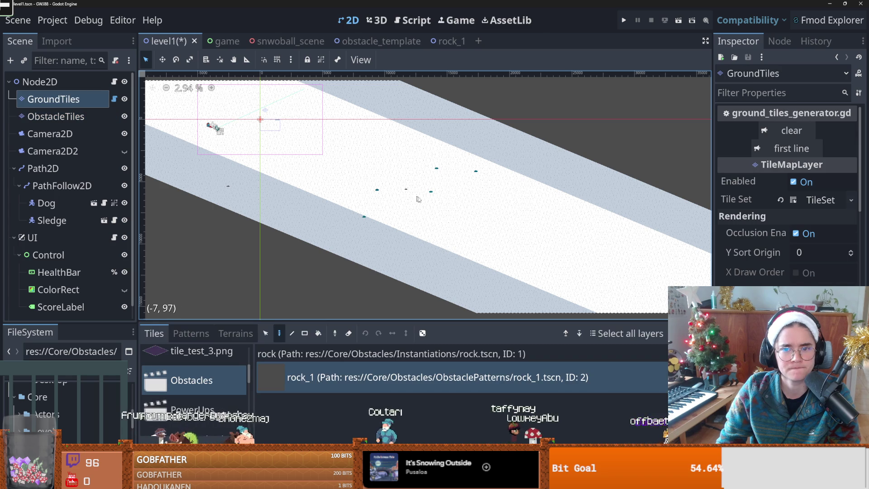
left_click(528, 245)
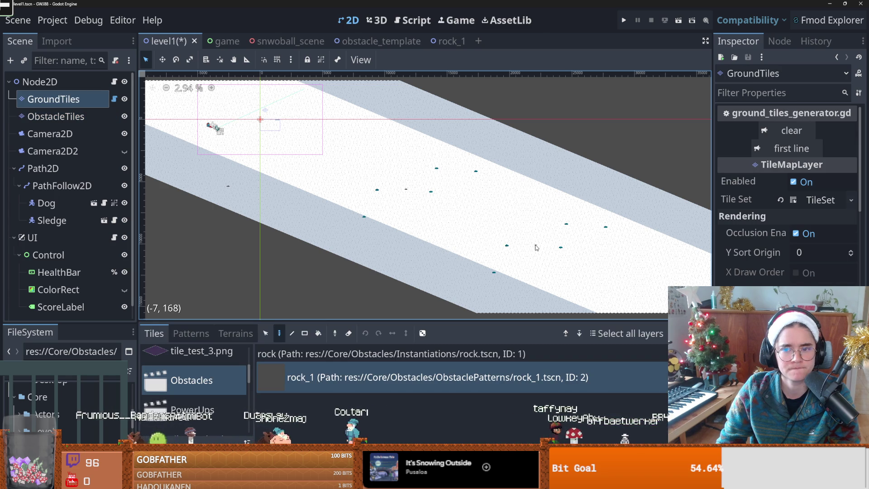
key("ctrl+s")
left_click(114, 82)
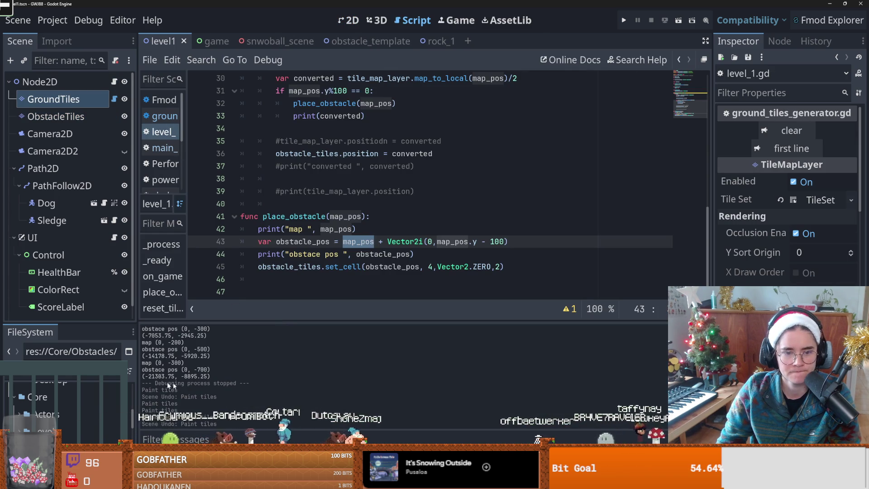
Start a new line 44 below line 43 with the copied name obstacle_pos
left_click(398, 254)
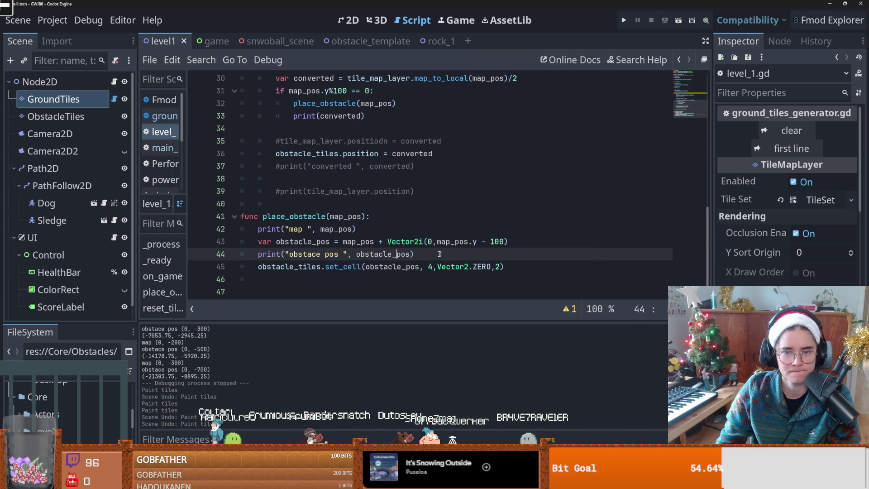
double_click(322, 242)
key("ctrl+c")
left_click(524, 242)
key("Return")
key("ctrl+v")
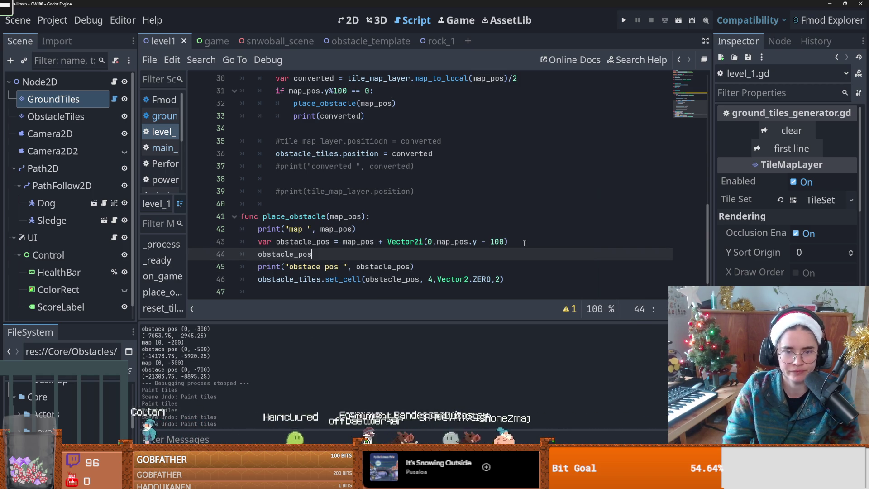
Complete it as obstacle_pos = Vector2i(obstacle_pos.x, abs(obstacle_pos.y)) and run with F5
type("= Vector29")
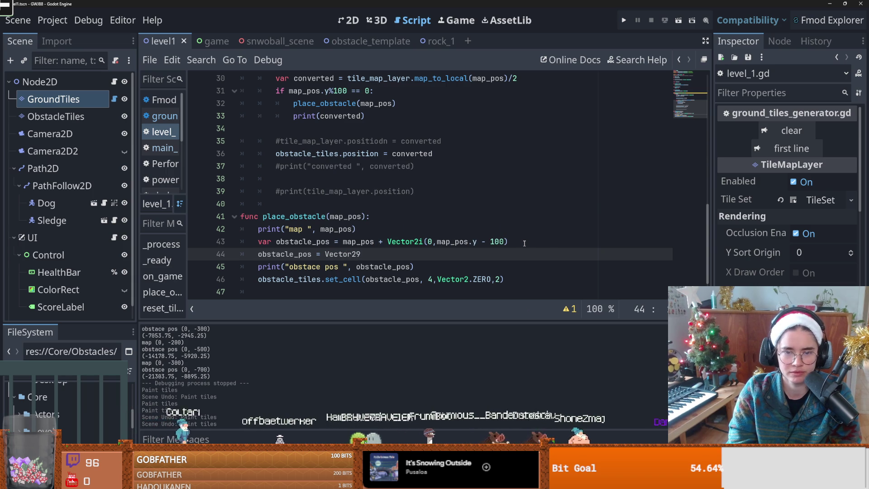
type("(ob")
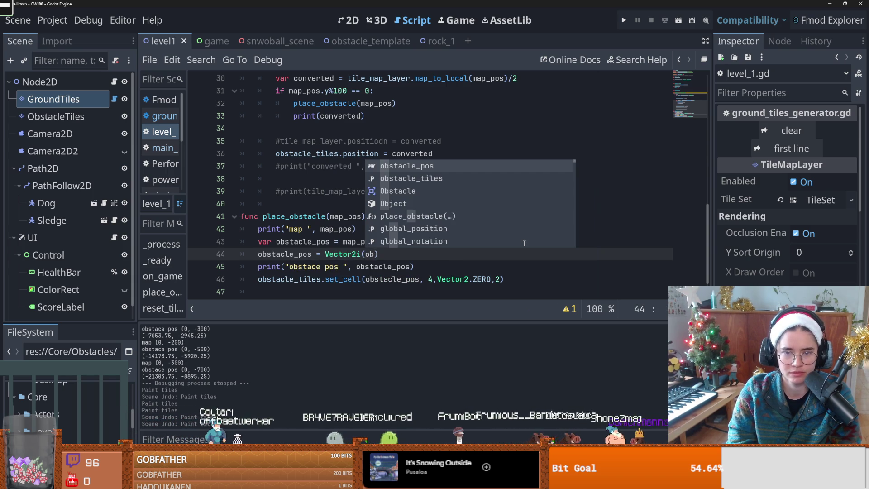
key("Return")
type(".x, abw")
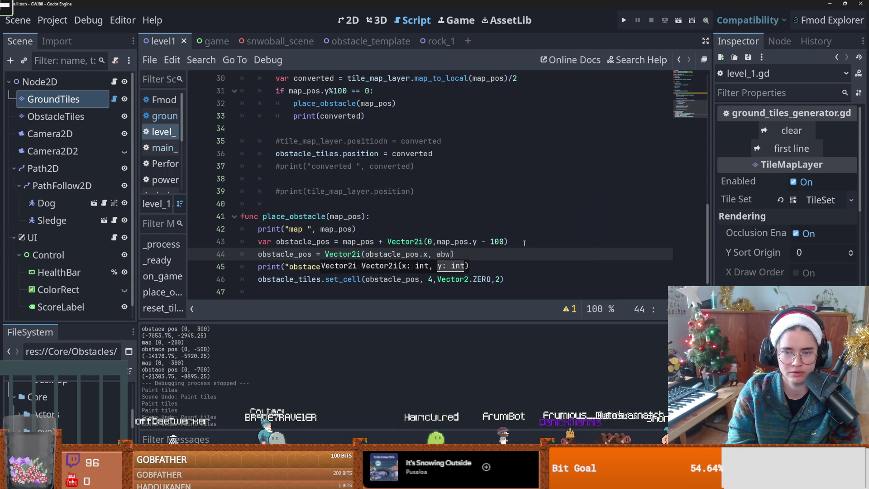
key("BackSpace")
key("Return")
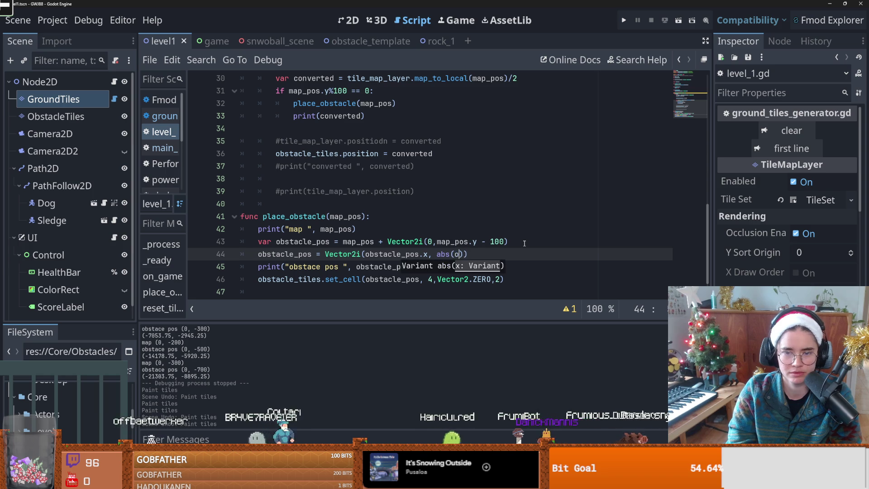
type("o")
key("Return")
type(".y")
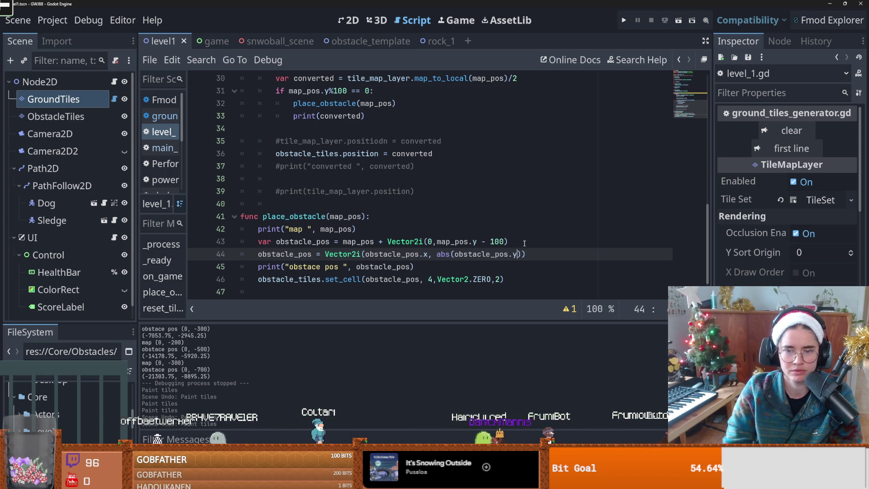
key("F5")
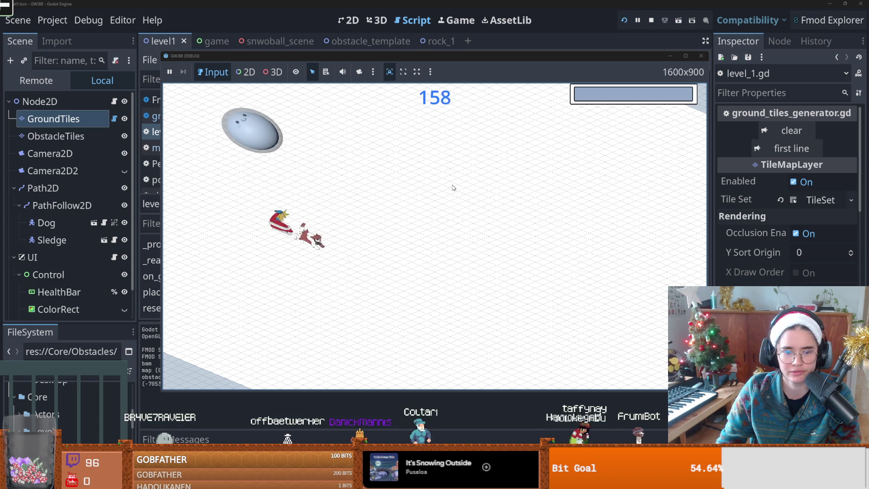
Stop the game, save the scene, and swap visibility from Camera2D to Camera2D2
key("F8")
key("ctrl+s")
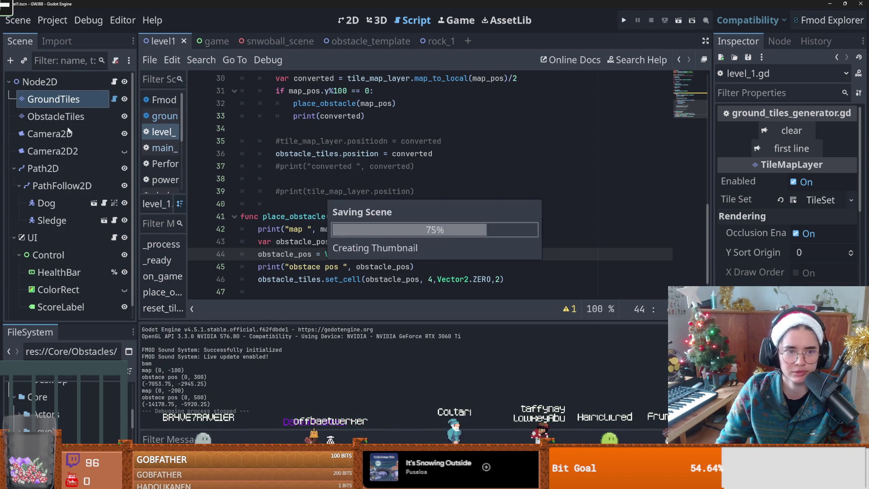
left_click(124, 134)
left_click(124, 150)
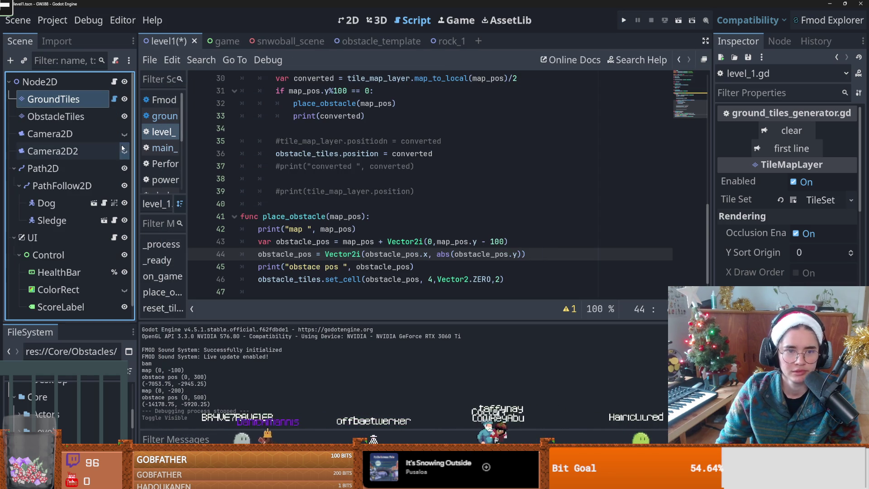
left_click(102, 148)
left_click(815, 202)
Uncheck Enabled on Camera2D in the Inspector
left_click(50, 134)
scroll(787, 249, "up", 1)
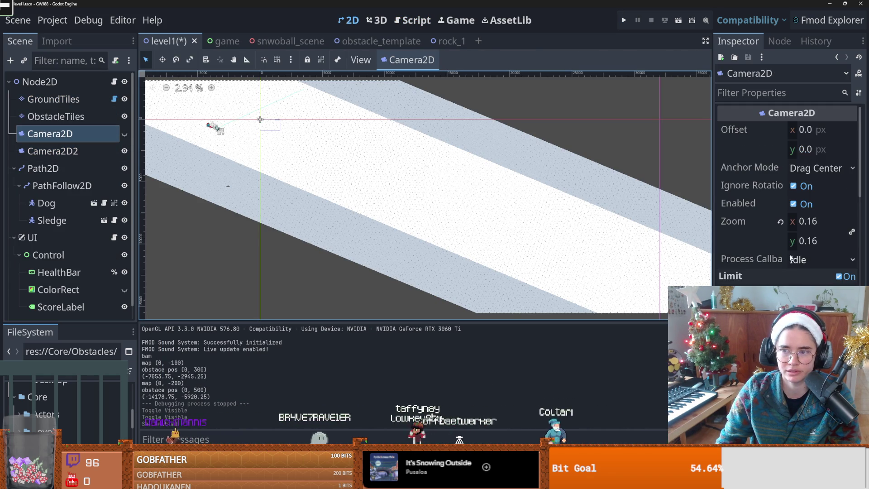
scroll(790, 263, "down", 4)
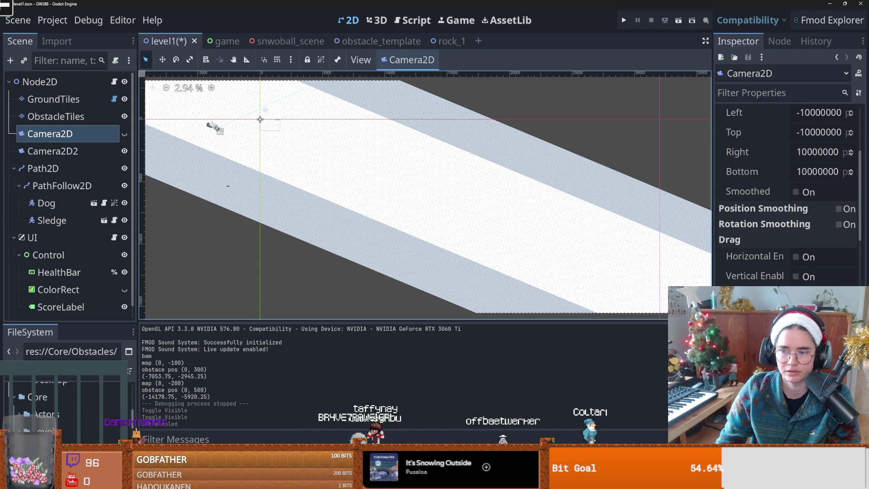
scroll(788, 204, "up", 5)
left_click(793, 204)
Run the game full-screen to view the whole slope, then close it and return to level_1.gd
left_click(624, 20)
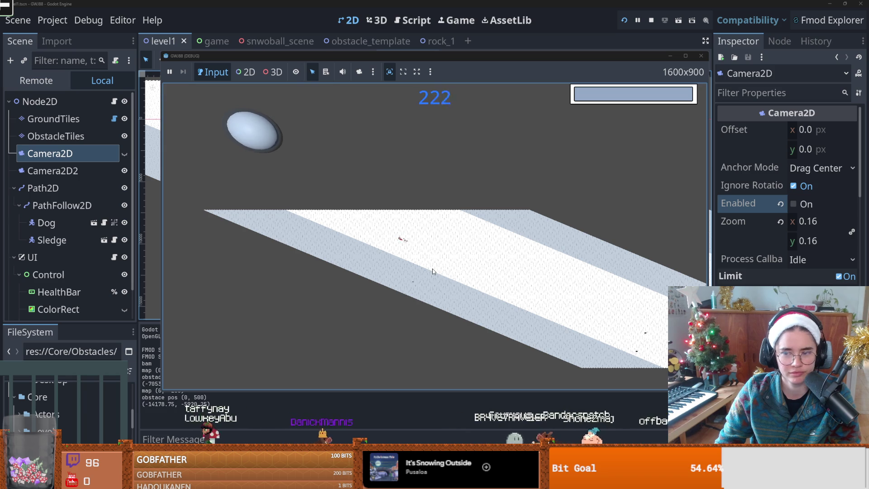
key("super+Up")
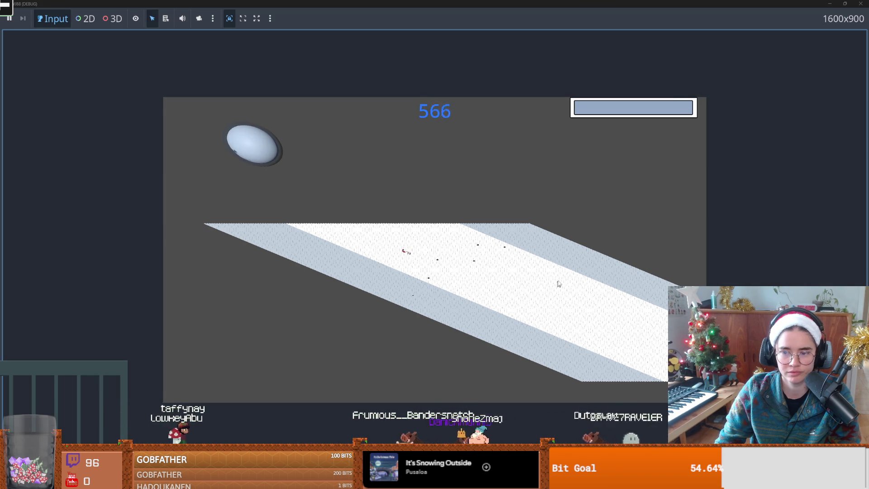
left_click(860, 4)
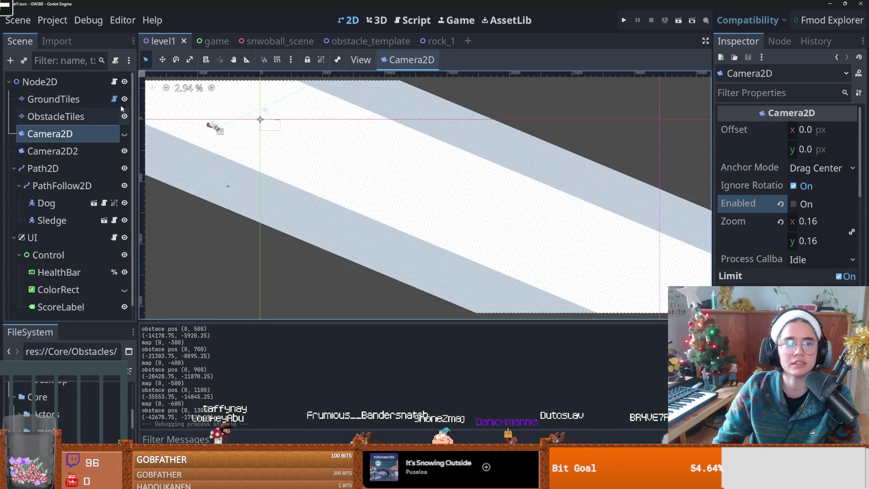
left_click(113, 82)
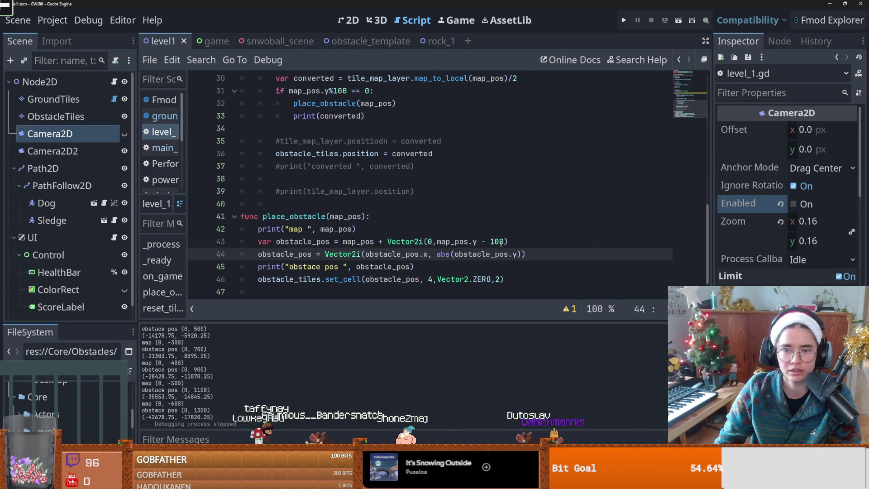
Change the line 43 vertical offset from 100 to 50, save, and test-run the game
left_click_drag(504, 241, 490, 241)
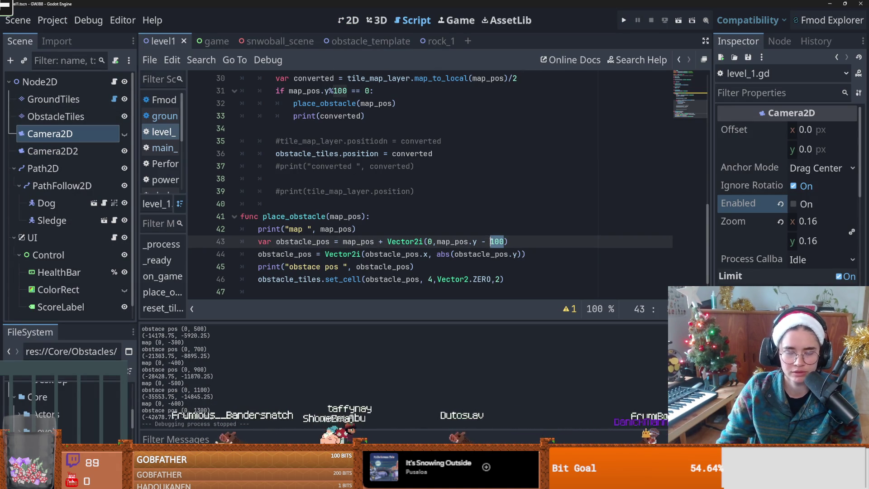
type("50")
key("ctrl+s")
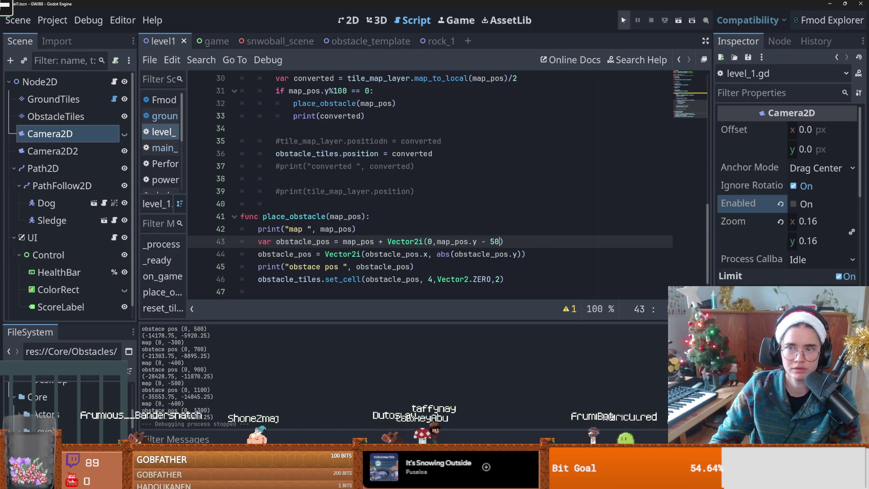
left_click(623, 19)
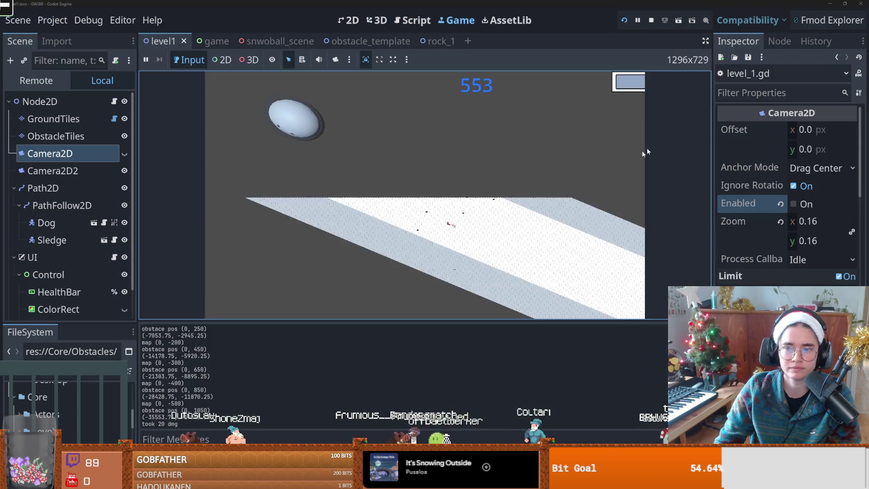
key("F8")
Remove the vertical offset from line 43 entirely and test-run again
key("ctrl+F3")
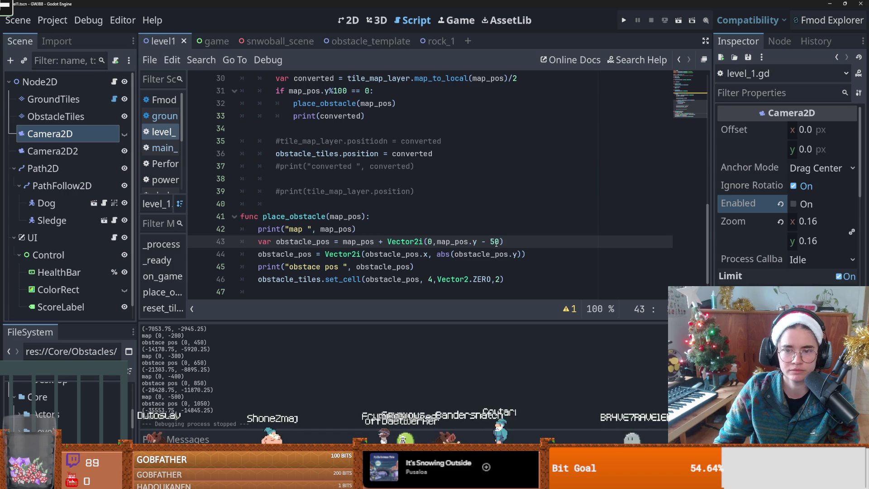
key("BackSpace")
key("BackSpace")
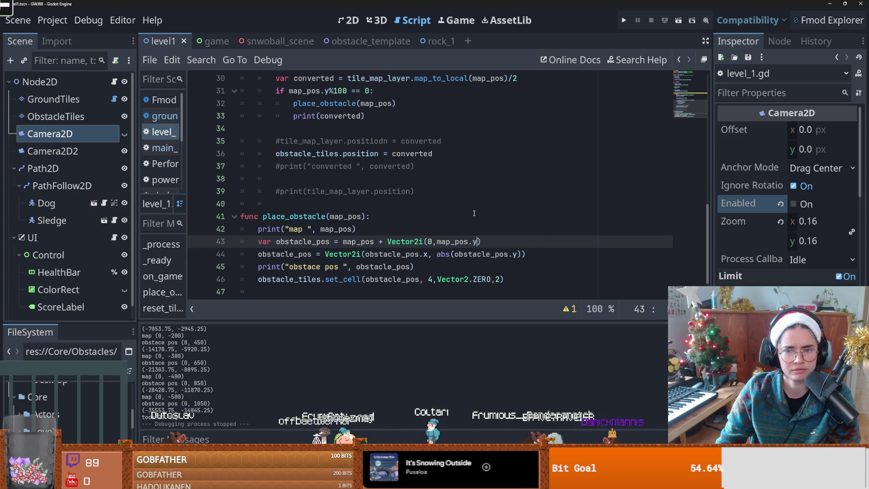
key("F5")
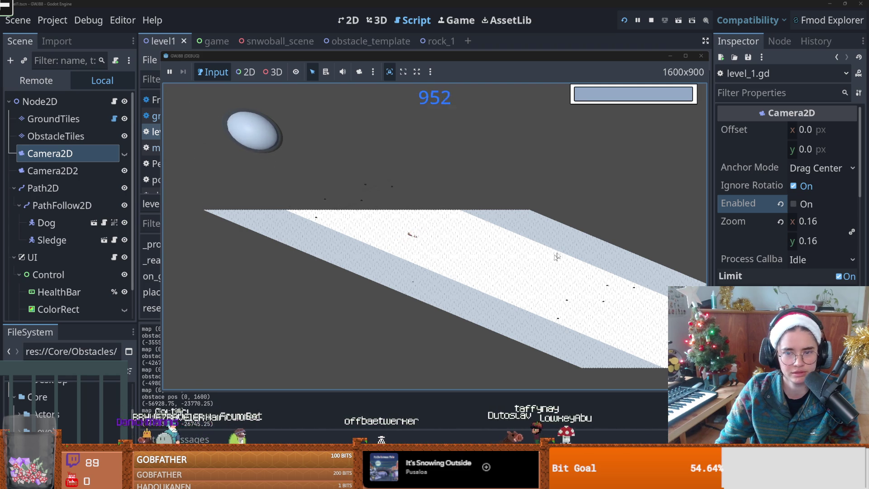
key("F8")
Change the line 31 obstacle spacing from y%100 to y%50, save, and test-run
scroll(377, 164, "up", 3)
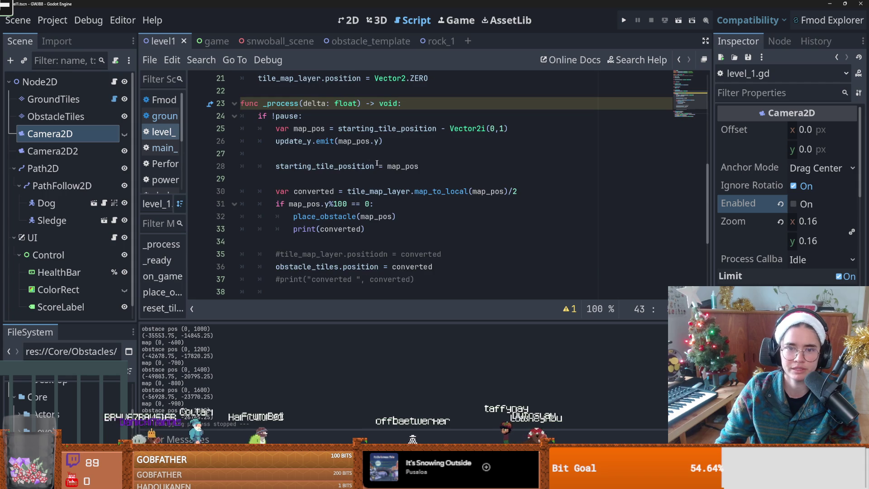
left_click(344, 206)
double_click(345, 206)
type("50")
key("ctrl+s")
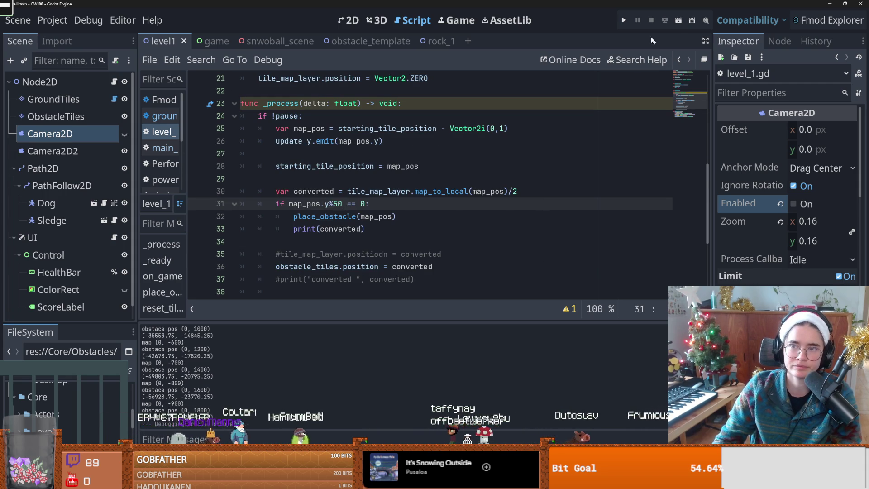
left_click(624, 20)
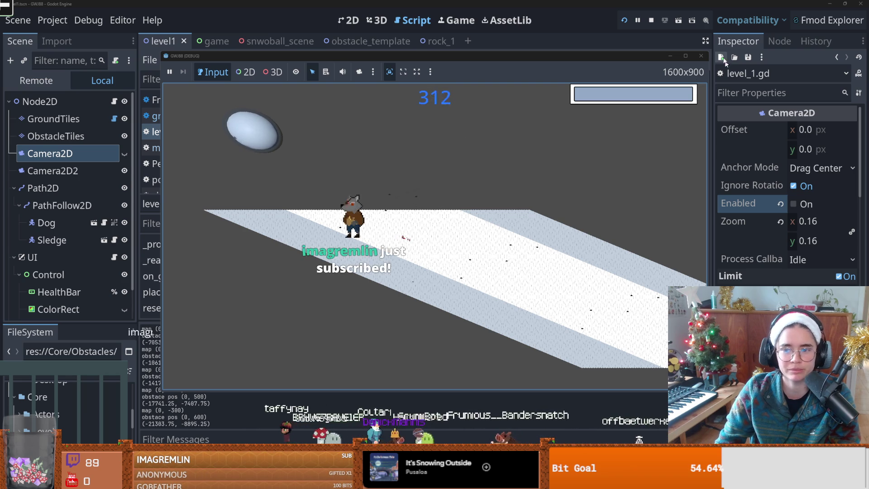
left_click(700, 57)
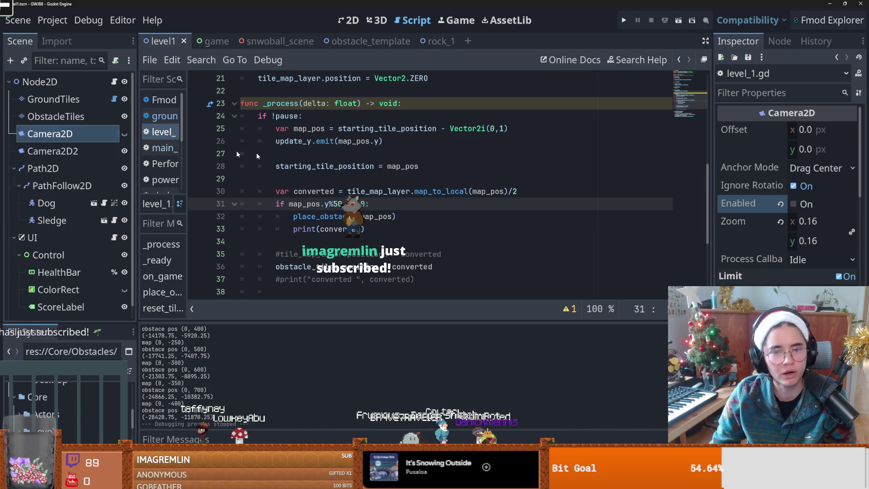
Change the obstacle spacing to y%20 and test-run with obstacles every 20 rows
scroll(377, 188, "up", 1)
scroll(377, 188, "up", 2)
key("BackSpace")
key("BackSpace")
type("20")
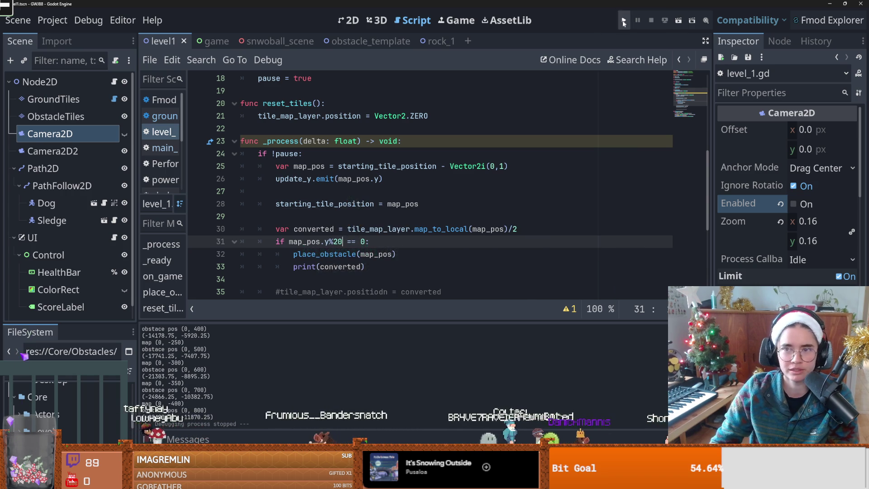
left_click(624, 20)
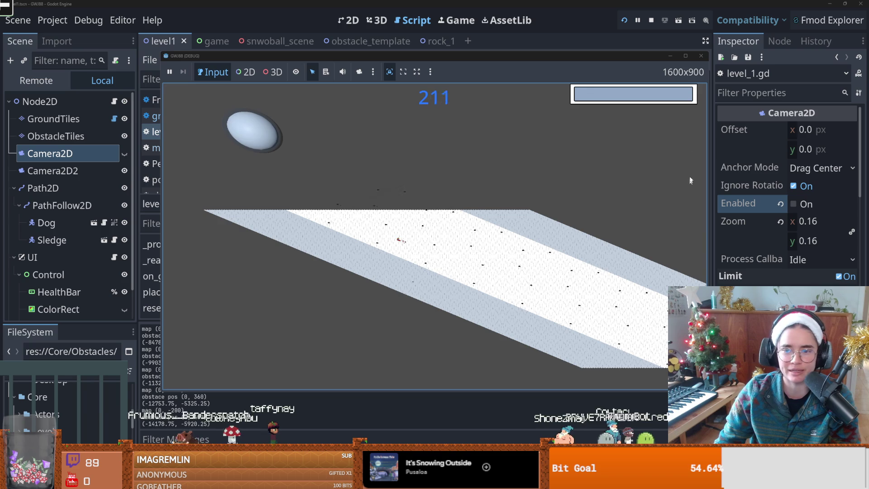
left_click(701, 56)
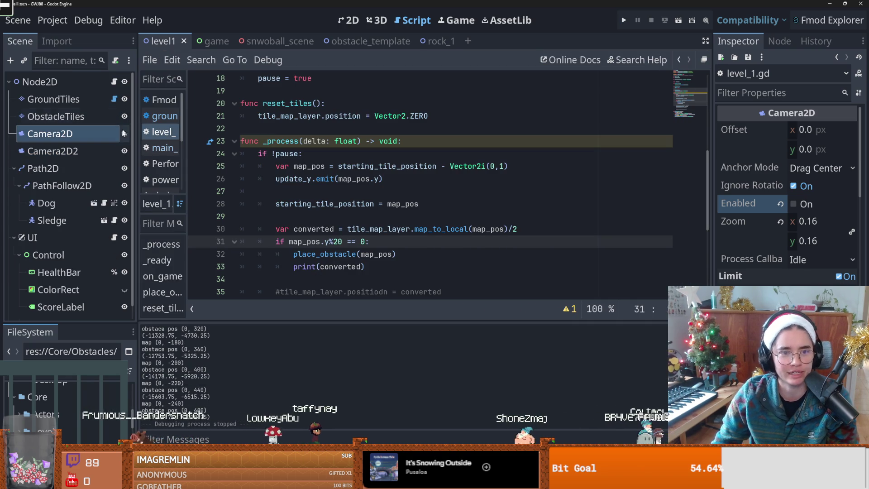
Hide Camera2D2, make Camera2D visible again, and re-enable Camera2D
left_click(125, 150)
left_click(124, 134)
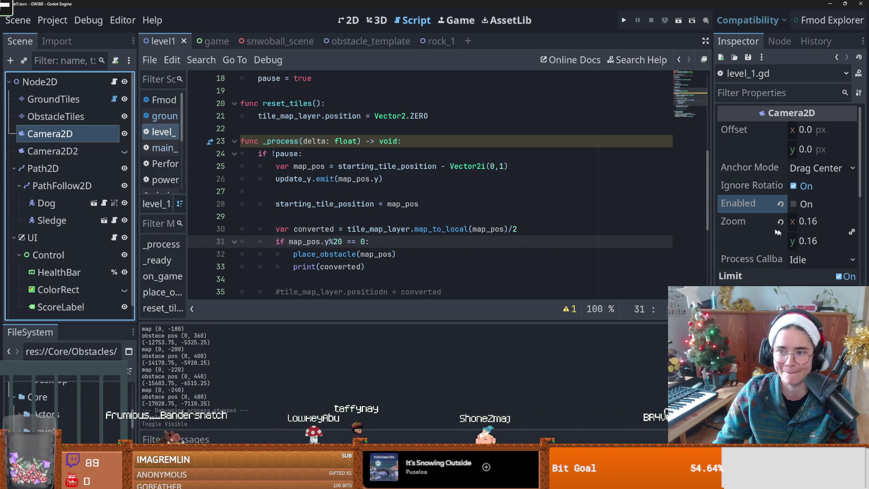
left_click(803, 203)
left_click(53, 151)
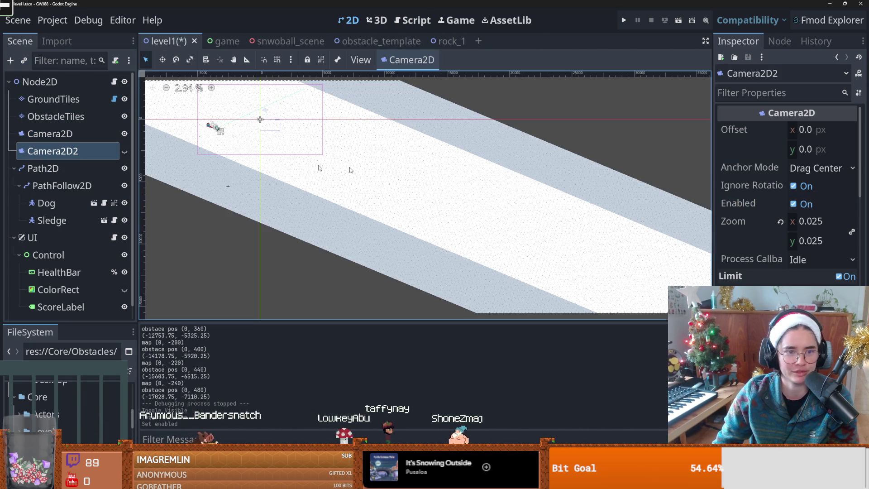
Disable Camera2D2, run the level through the close-up main camera, then close the game
left_click(788, 204)
key("F5")
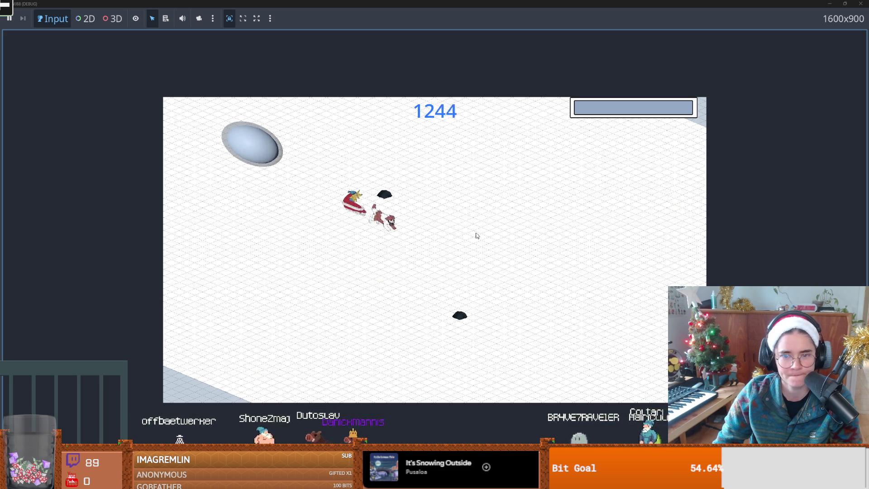
double_click(655, 4)
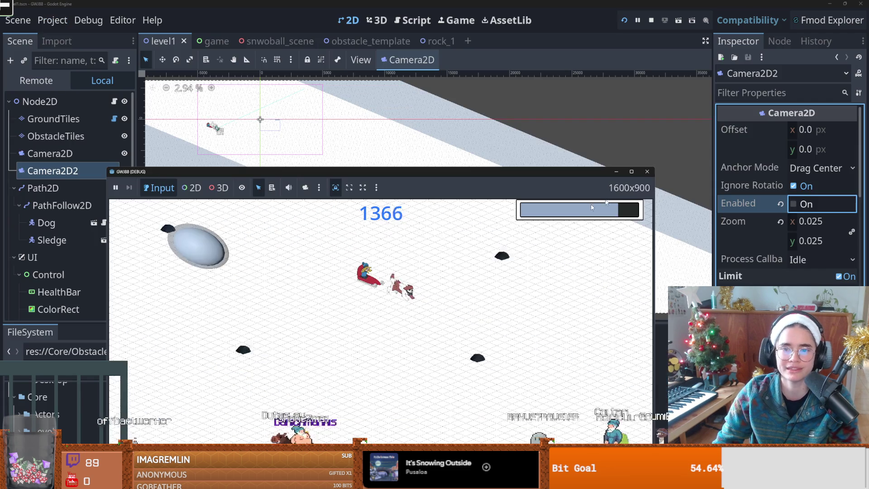
left_click(647, 172)
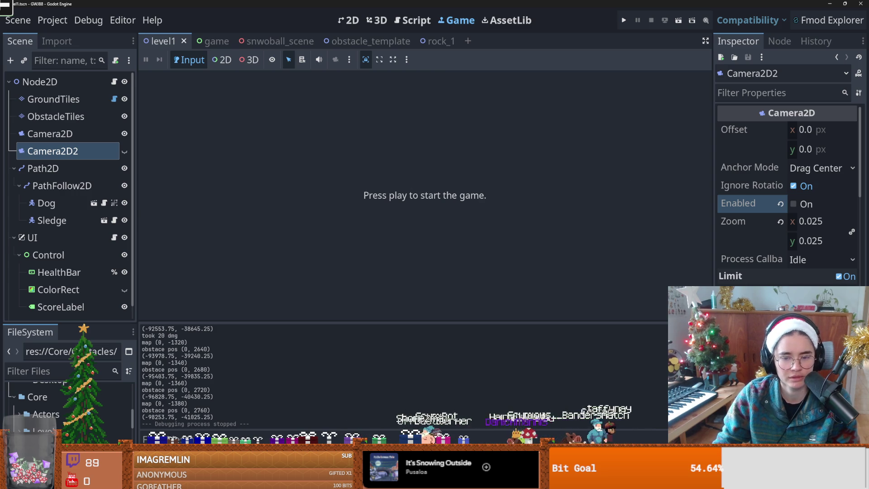
Commit the 4 changed files in GitHub Desktop as 'automatically place obstacles', then return to Godot
key("alt+Tab")
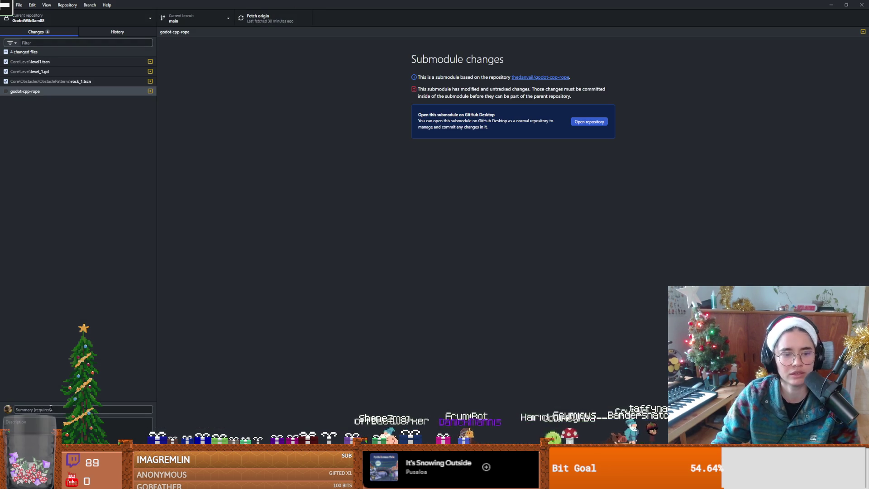
type("automatically place")
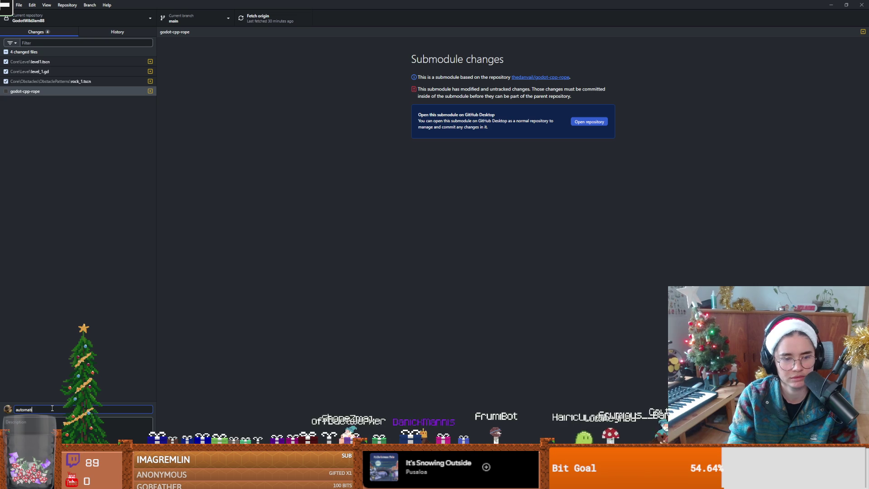
type(" obstacles")
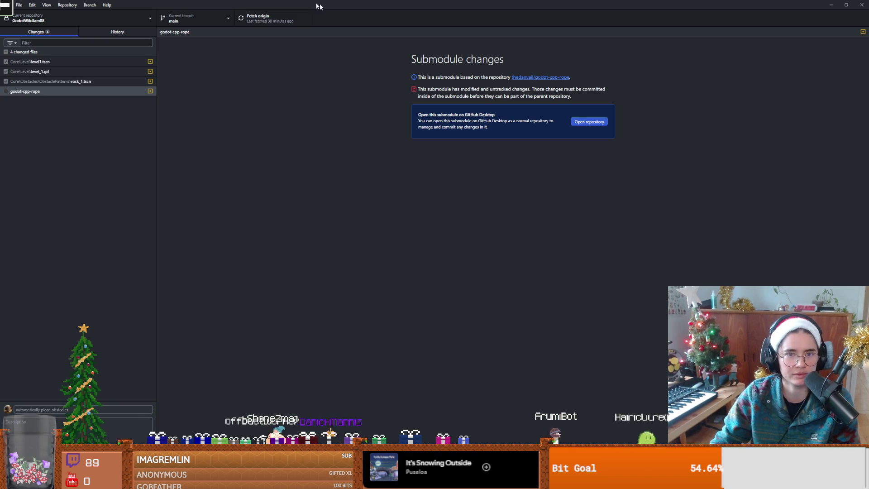
key("ctrl+Return")
key("alt+Tab")
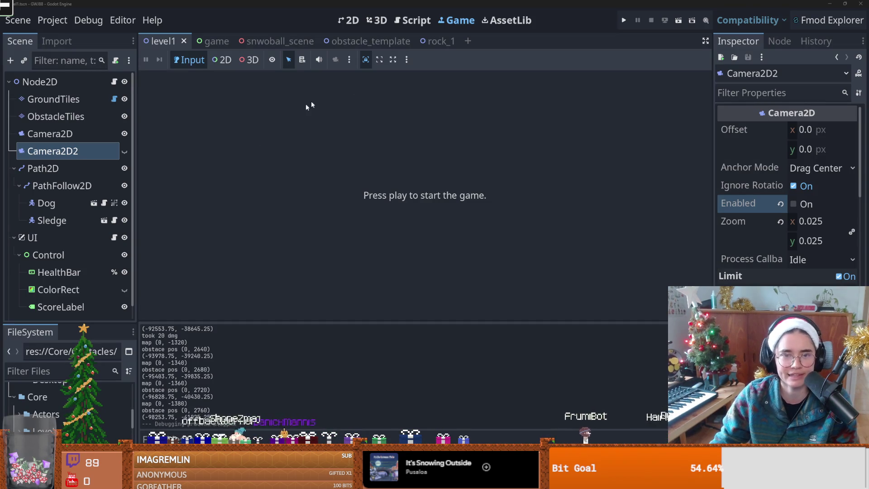
Save rock_1, switch to the obstacle_template scene tab, and open Create New Node with Ctrl+A
left_click(437, 42)
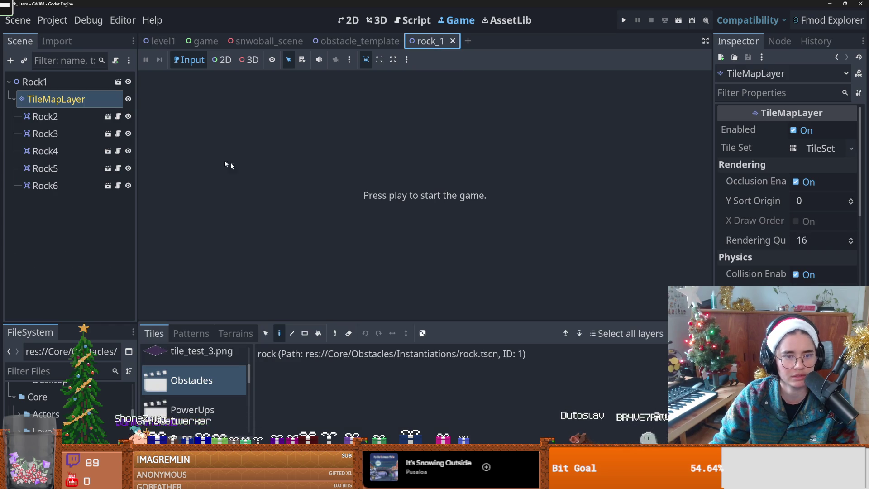
key("ctrl+s")
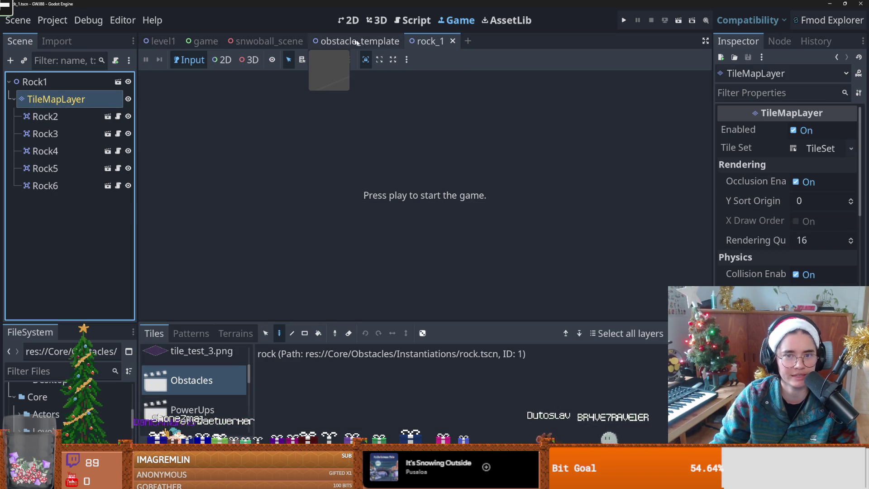
left_click(353, 40)
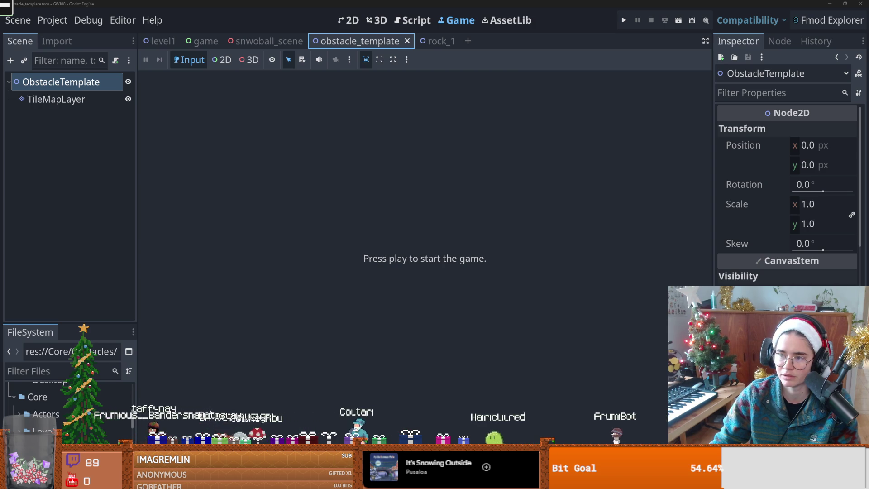
key("ctrl+a")
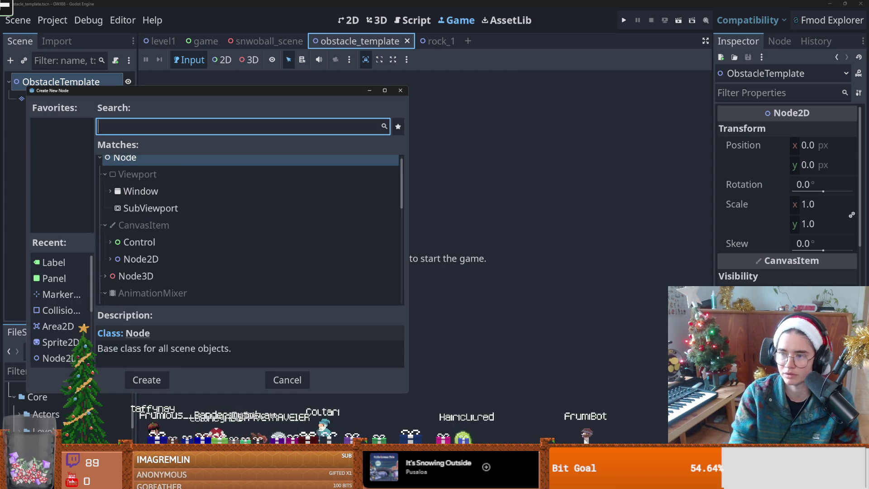
Search 'node2' in Create New Node, cancel with Escape, and switch to the 2D view
type("node2")
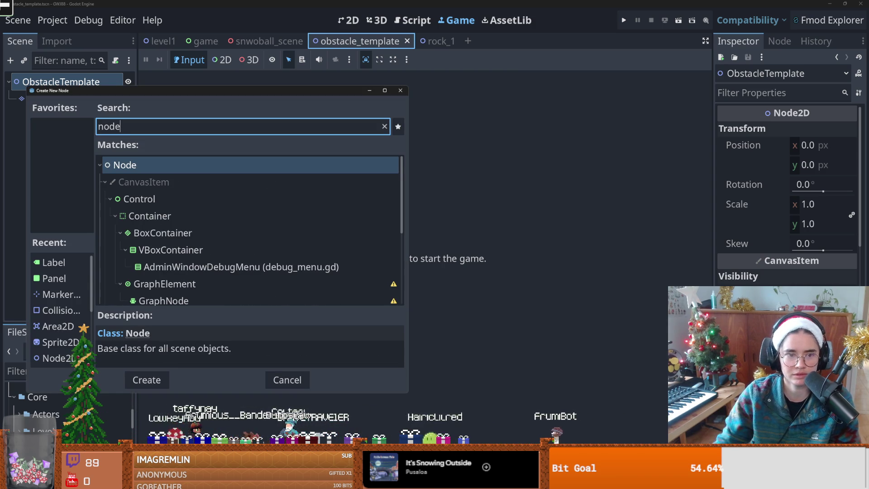
key("Escape")
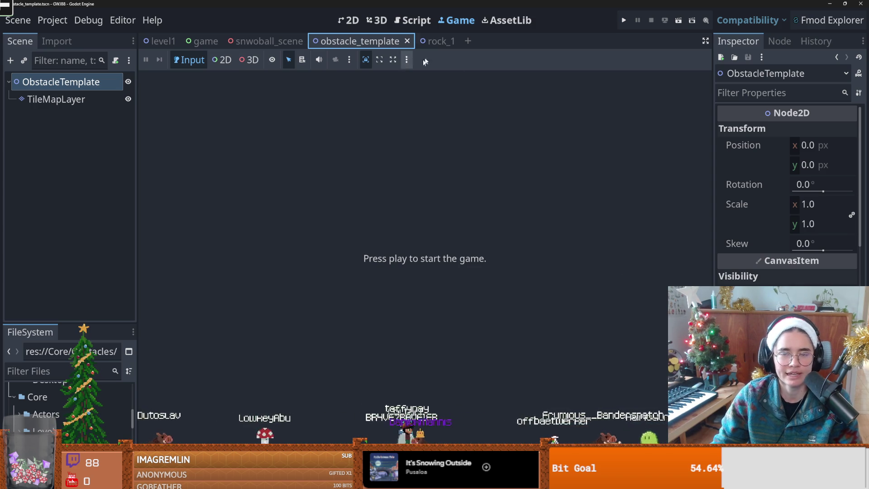
left_click(345, 20)
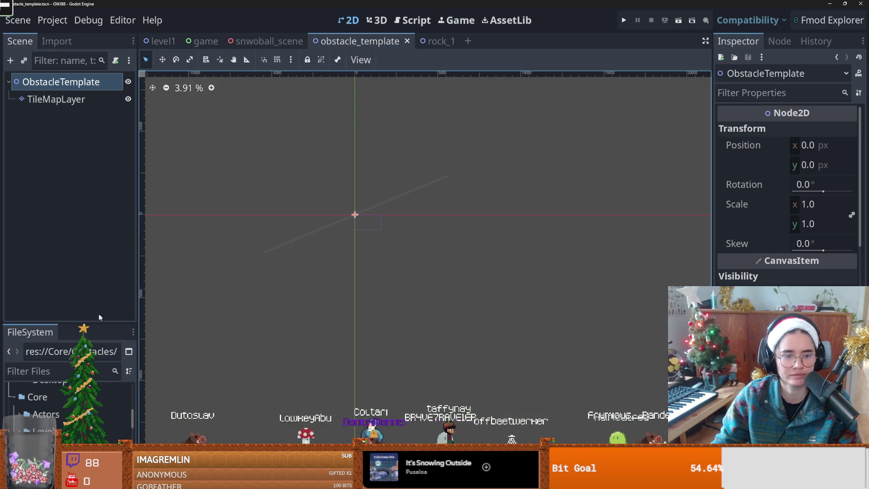
Create a New Inherited Scene from the obstacle_template file in FileSystem
left_click_drag(96, 323, 97, 221)
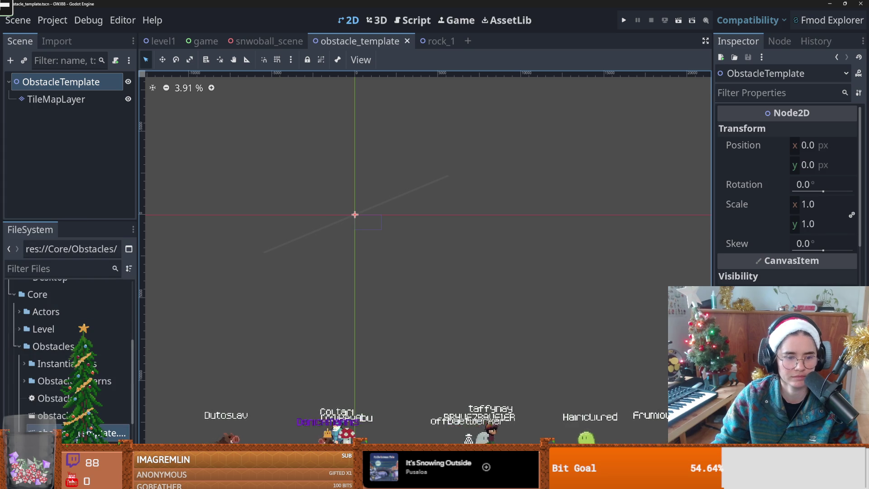
right_click(72, 415)
left_click(120, 186)
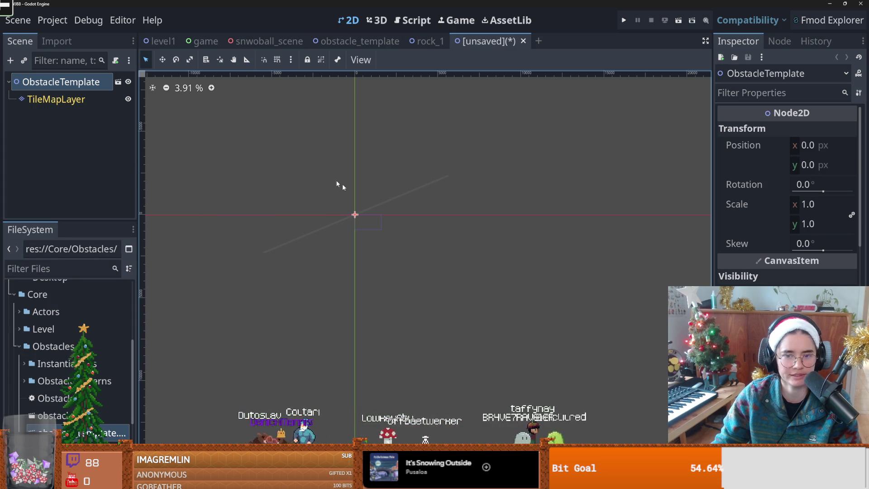
On TileMapLayer, draw two diagonal lines of rock tiles with the Line tool
scroll(320, 219, "up", 5)
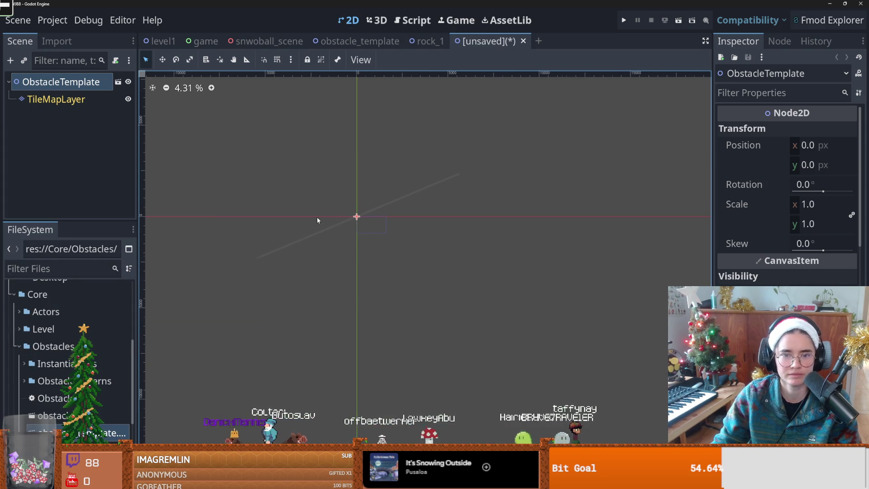
left_click(63, 99)
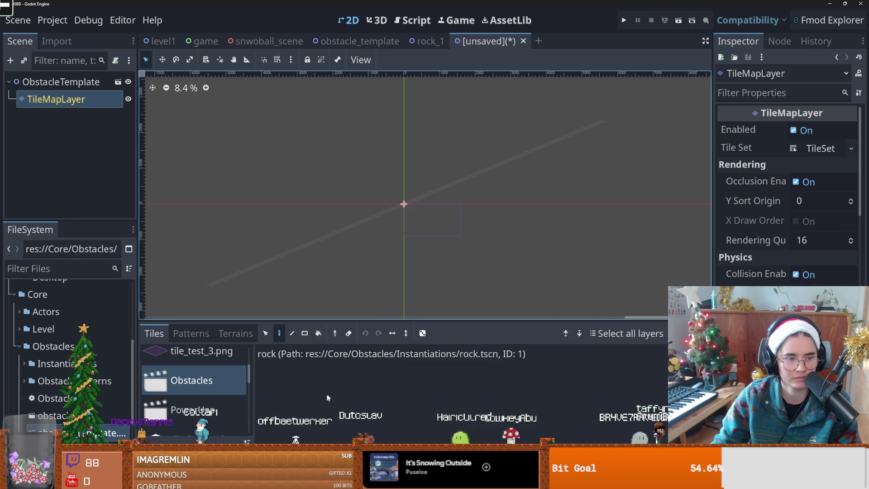
left_click(276, 360)
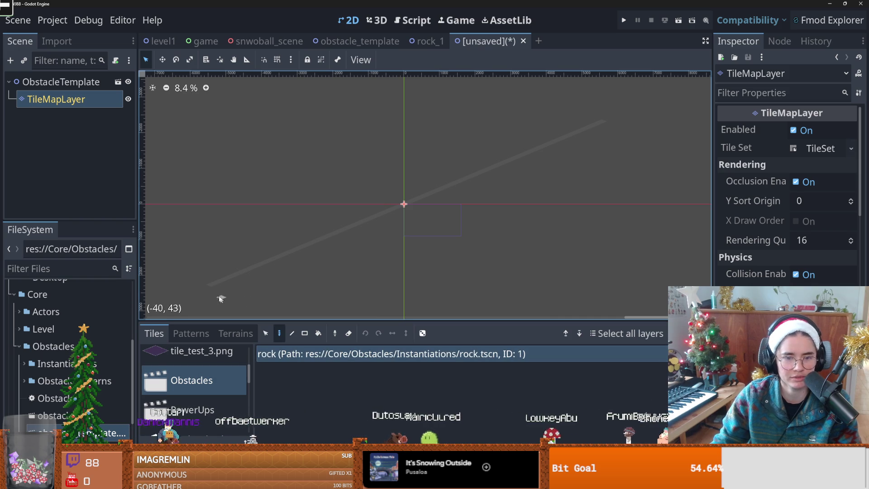
left_click_drag(211, 286, 380, 221)
key("ctrl+z")
key("l")
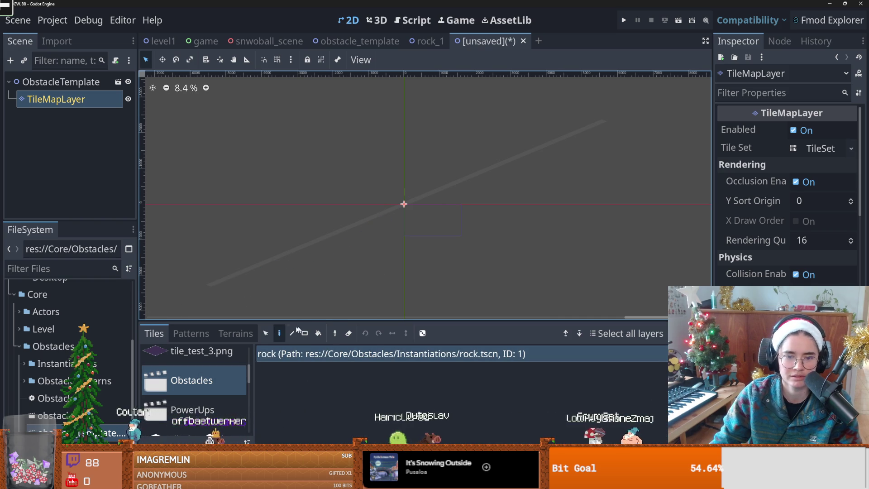
left_click_drag(212, 286, 376, 220)
mouse_move(604, 122)
left_mouse_down()
mouse_move(497, 157)
mouse_move(455, 183)
left_mouse_up()
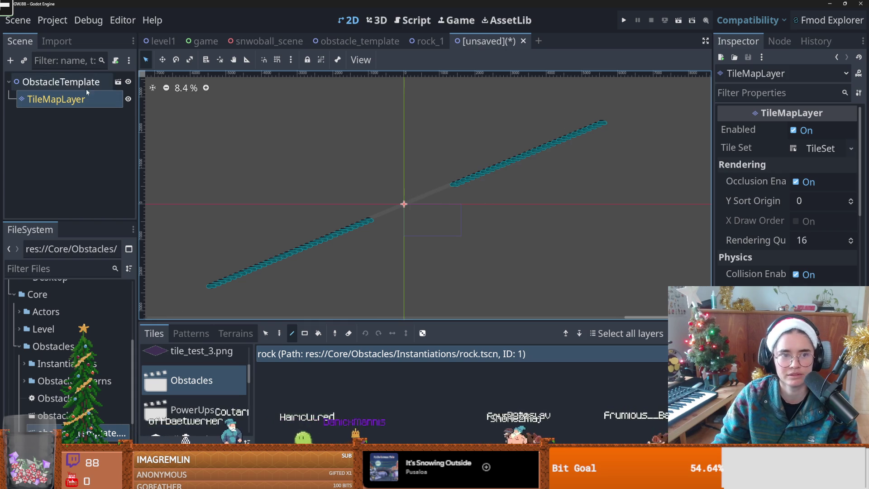
Start renaming the root node, then revert it to keep the name ObstacleTemplate
left_click(70, 83)
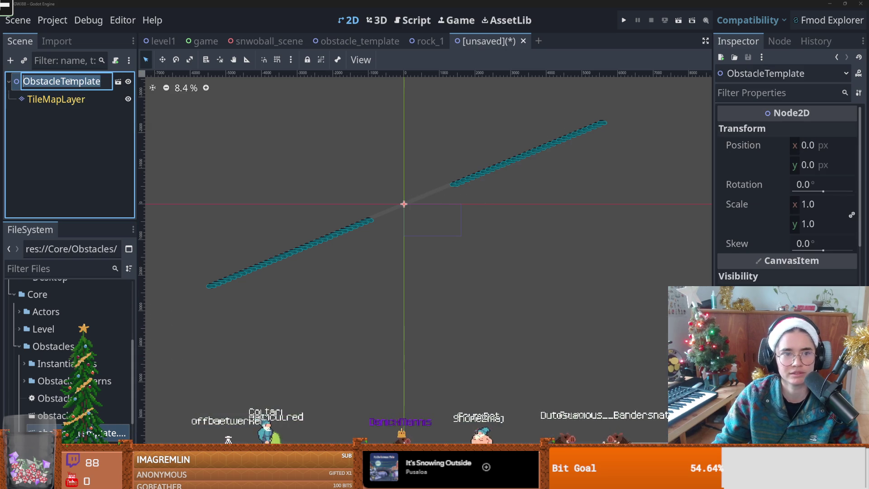
left_click(70, 81)
type("M")
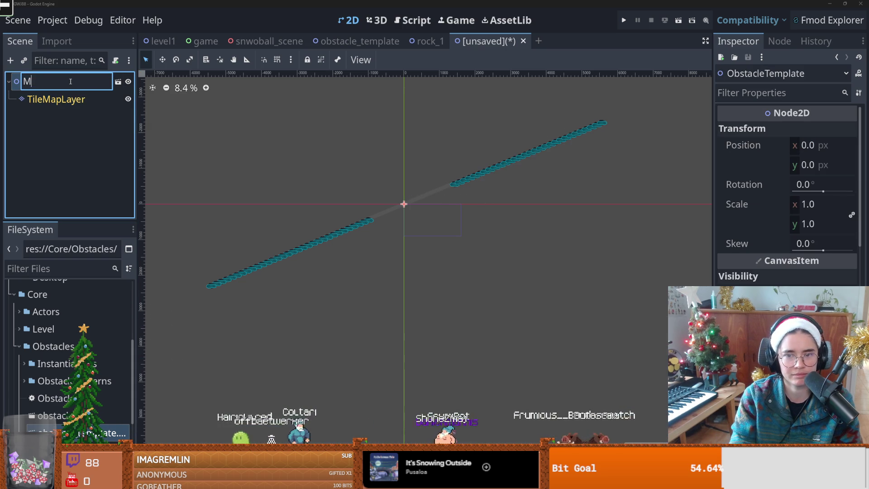
key("ctrl+z")
key("Return")
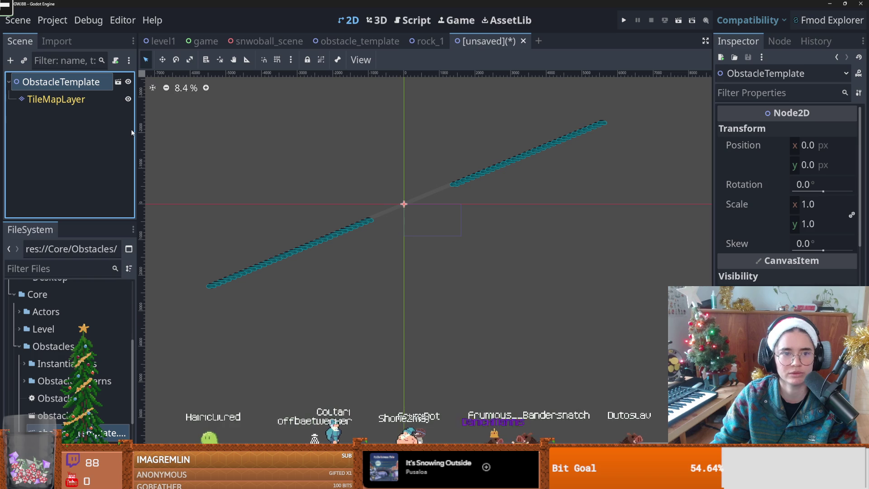
Add a new TileMapLayer child node under ObstacleTemplate
left_click(61, 97)
left_click(59, 81)
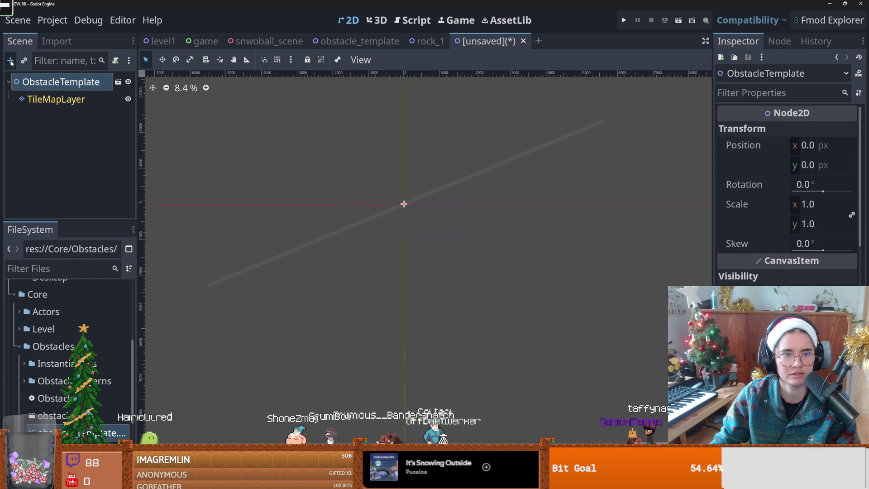
left_click(10, 60)
type("tilema")
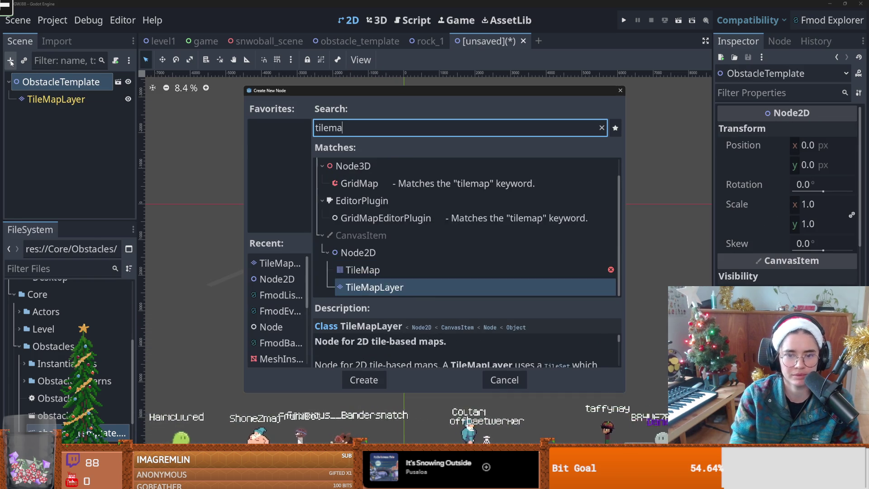
key("Return")
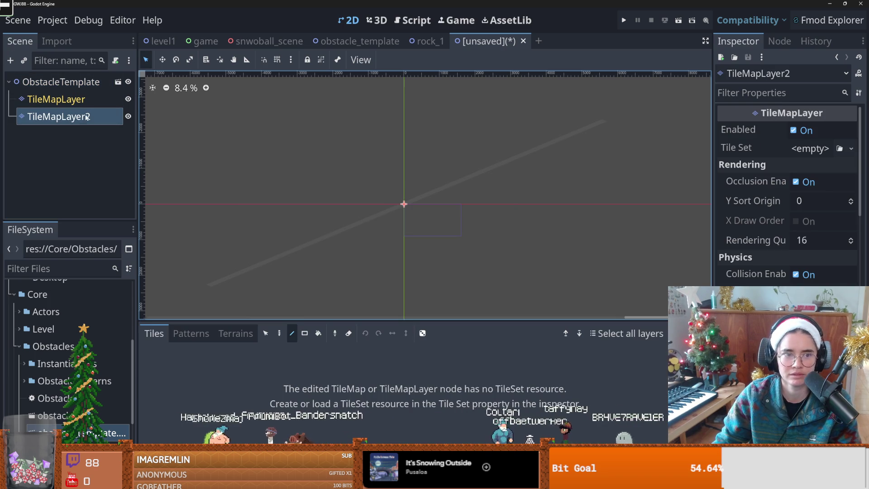
Copy TileMapLayer's TileSet into TileMapLayer2 and save the scene
left_click(87, 100)
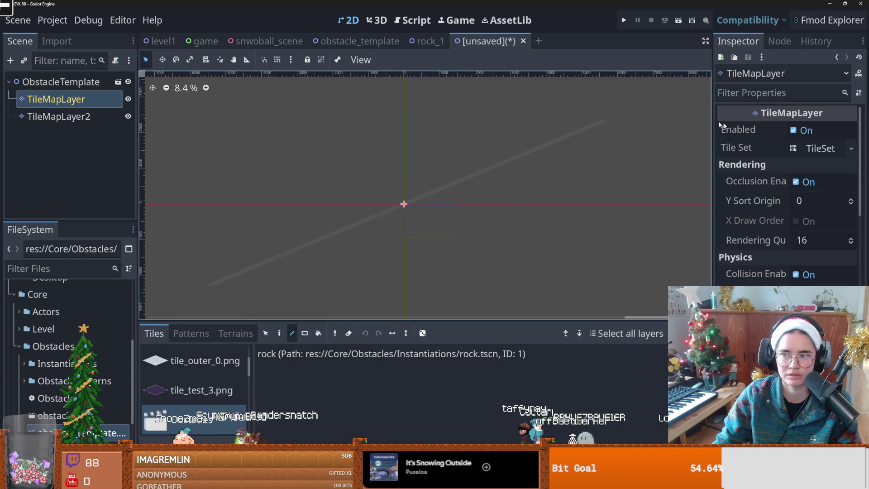
left_click(851, 148)
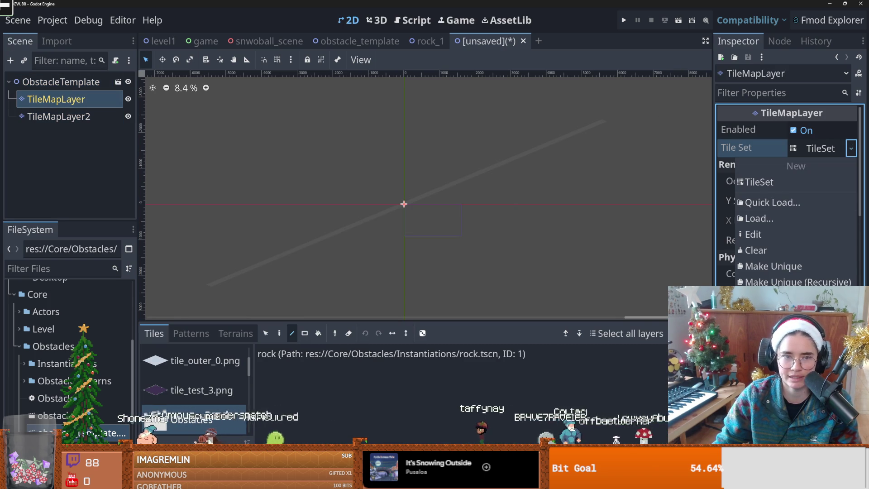
left_click(769, 334)
left_click(58, 116)
left_click(850, 148)
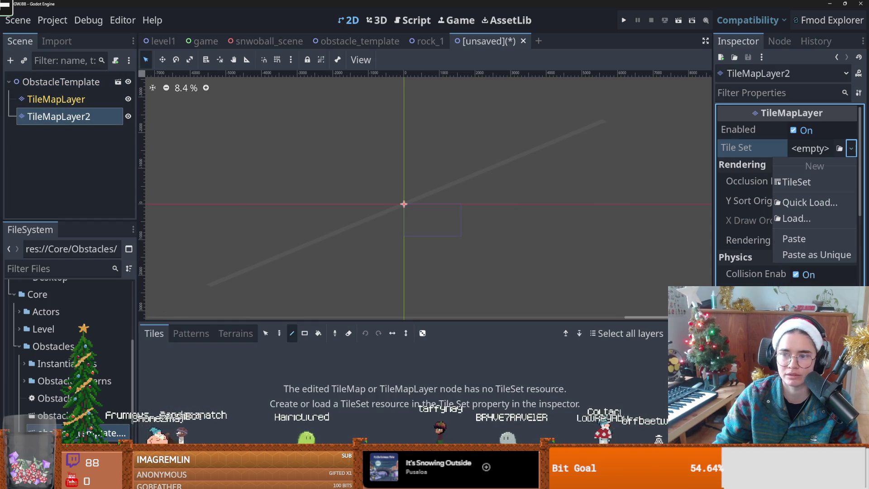
left_click(794, 238)
key("ctrl+s")
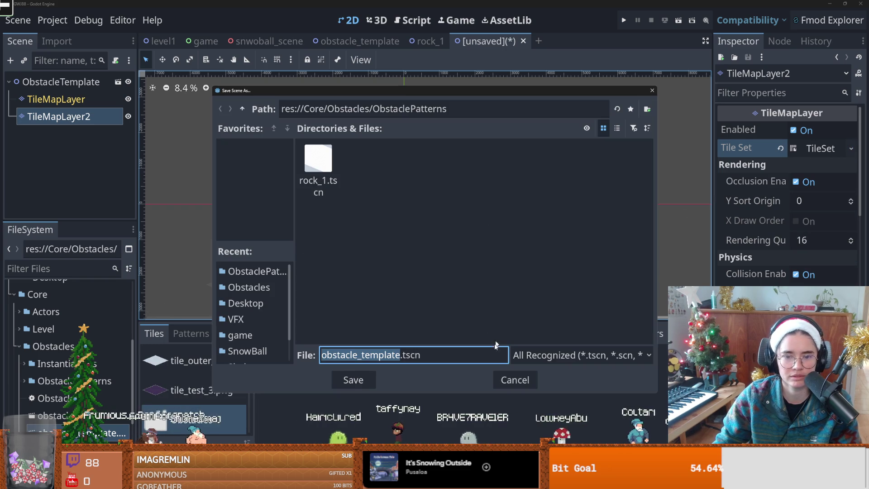
Cancel Save As, draw lower-left and upper-right diagonal rock-tile lines on TileMapLayer2, then save
left_click(515, 380)
scroll(300, 237, "up", 2)
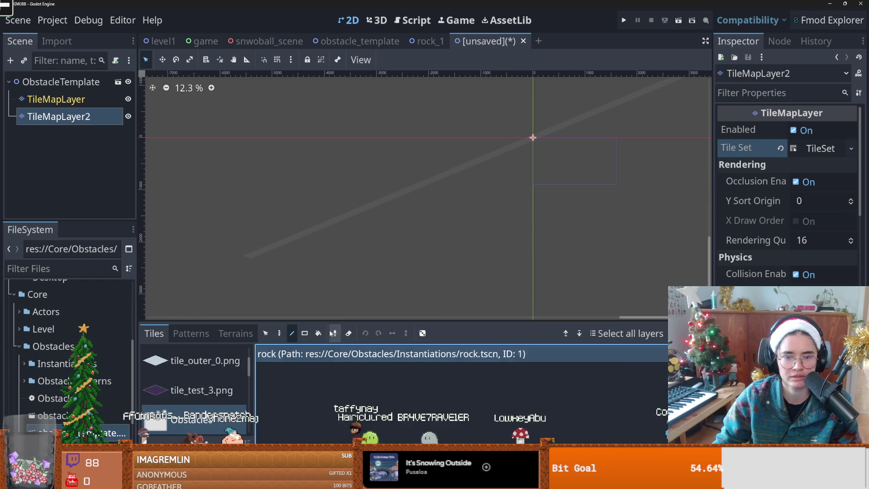
mouse_move(249, 257)
left_mouse_down()
mouse_move(522, 144)
mouse_move(461, 168)
left_mouse_up()
scroll(560, 161, "down", 1)
scroll(643, 136, "down", 1)
mouse_move(640, 144)
left_mouse_down()
mouse_move(484, 200)
mouse_move(466, 219)
left_mouse_up()
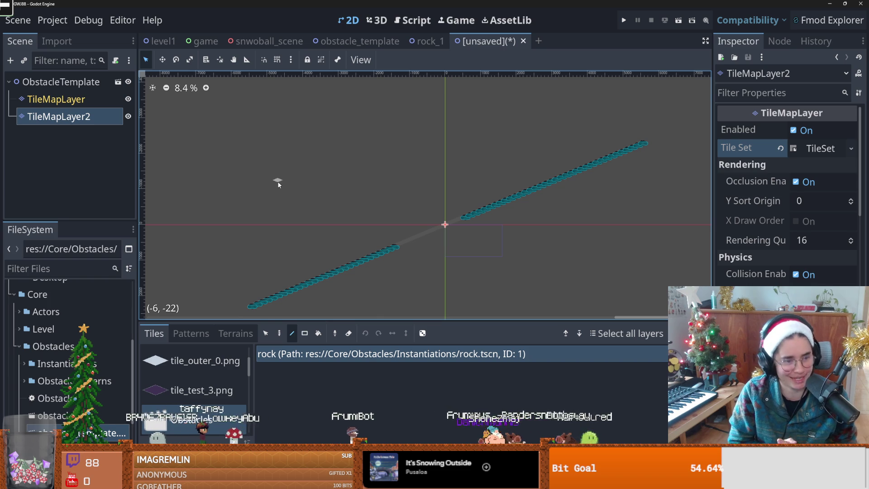
scroll(439, 243, "up", 1)
key("ctrl+s")
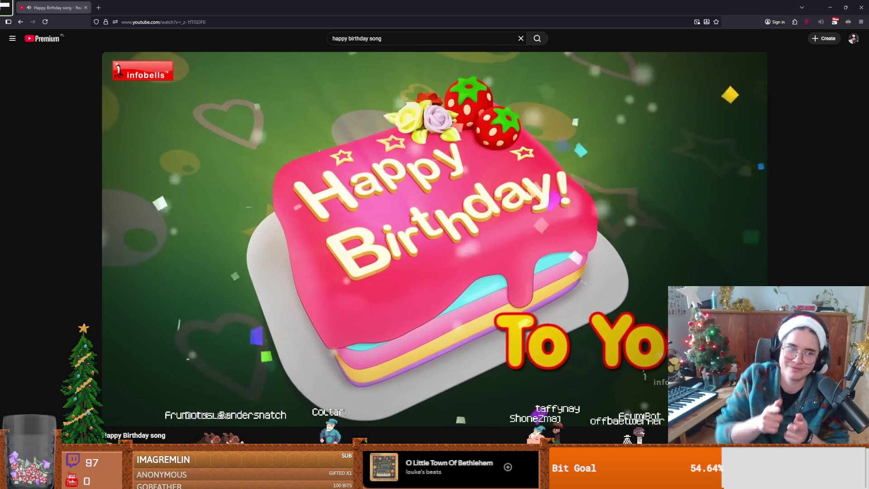
Restart the infobells Happy Birthday video, close the playback speed panel, and pause it at 0:53
key("space")
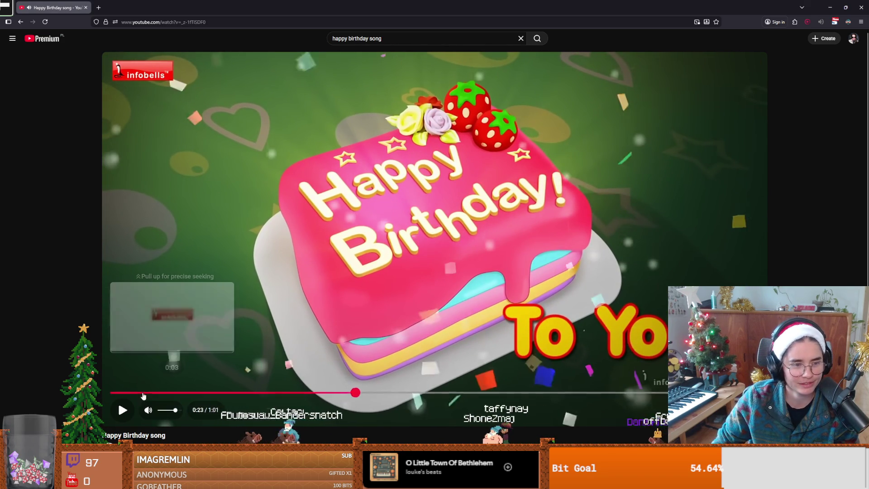
left_click(142, 392)
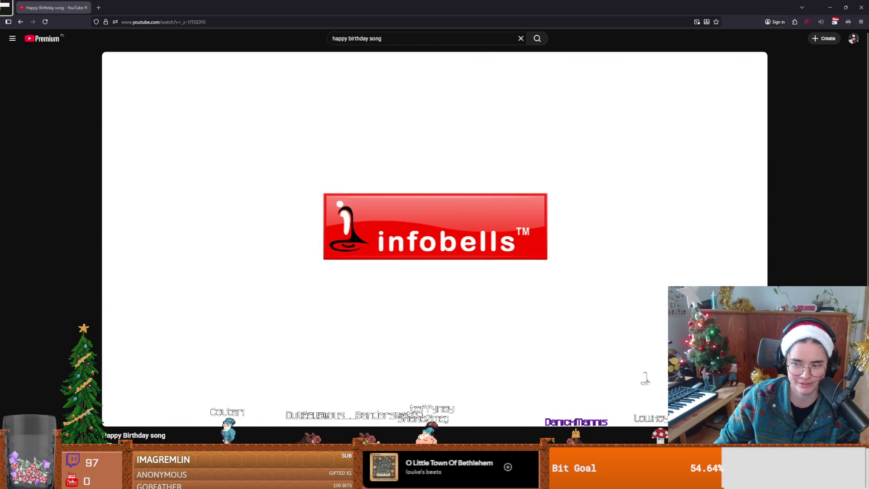
left_click(472, 279)
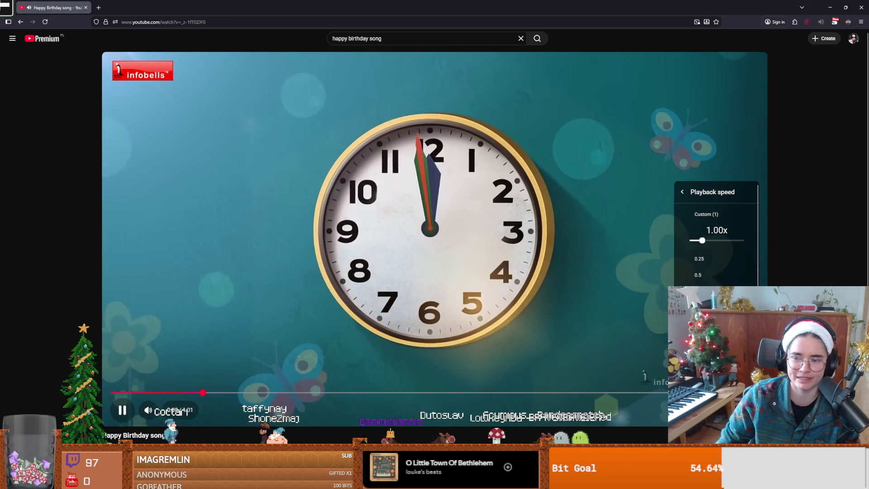
left_click(450, 439)
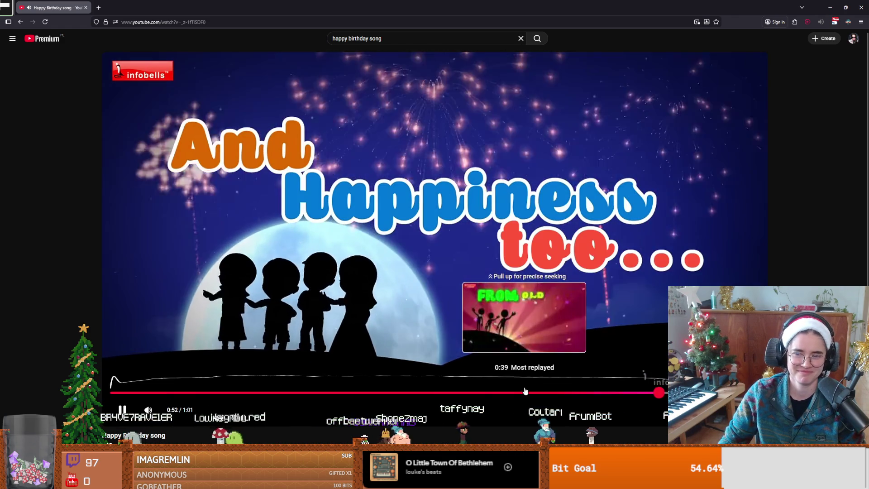
left_click(523, 352)
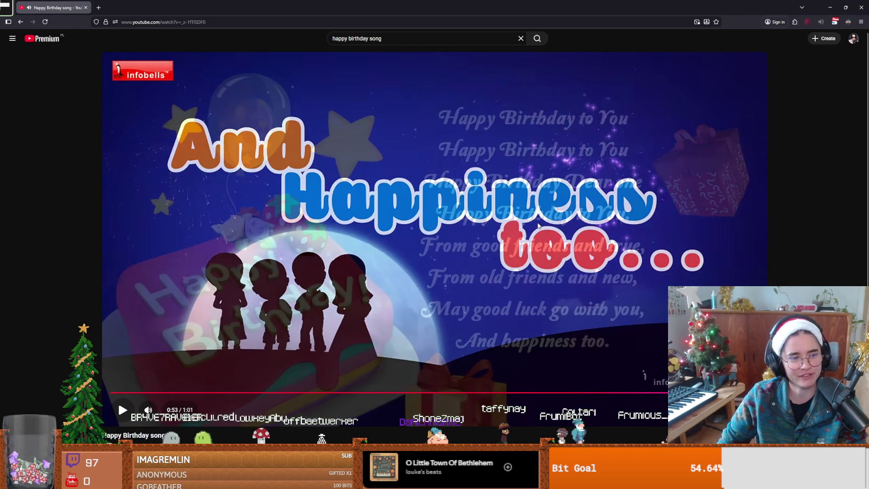
Switch to GitHub Desktop, fetch origin, review the History tab, then close the app
key("alt+Tab")
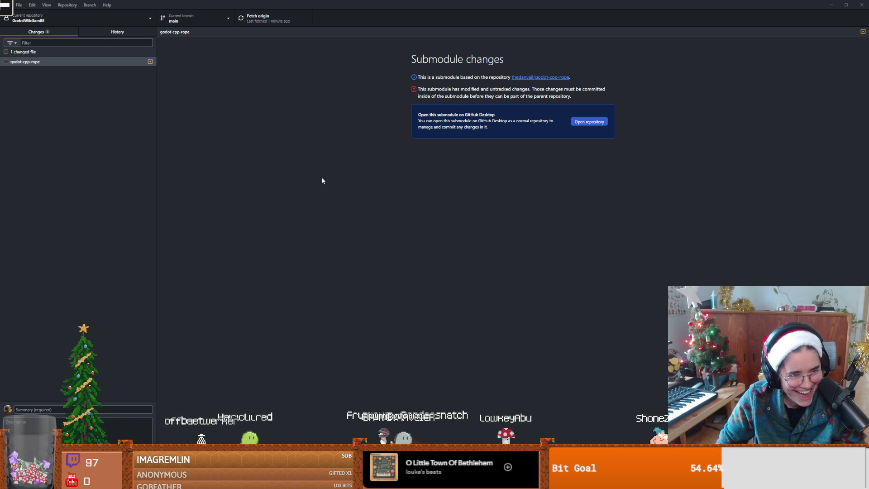
key("super+Down")
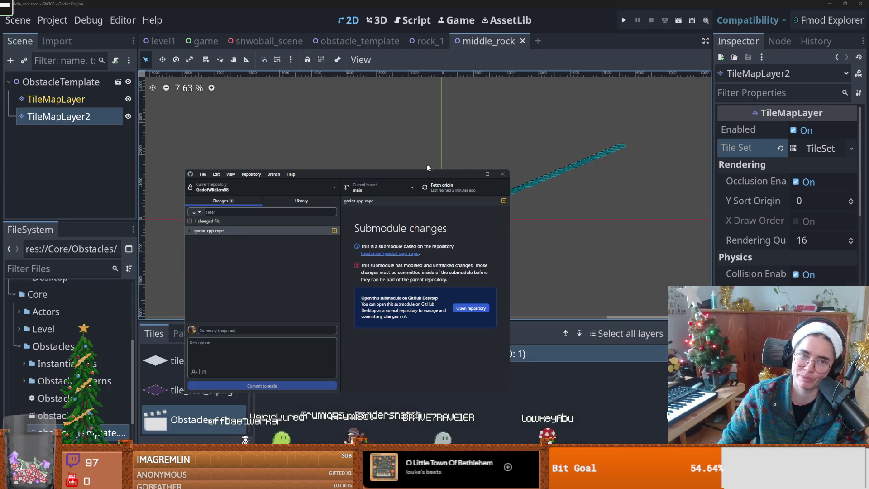
left_click(489, 176)
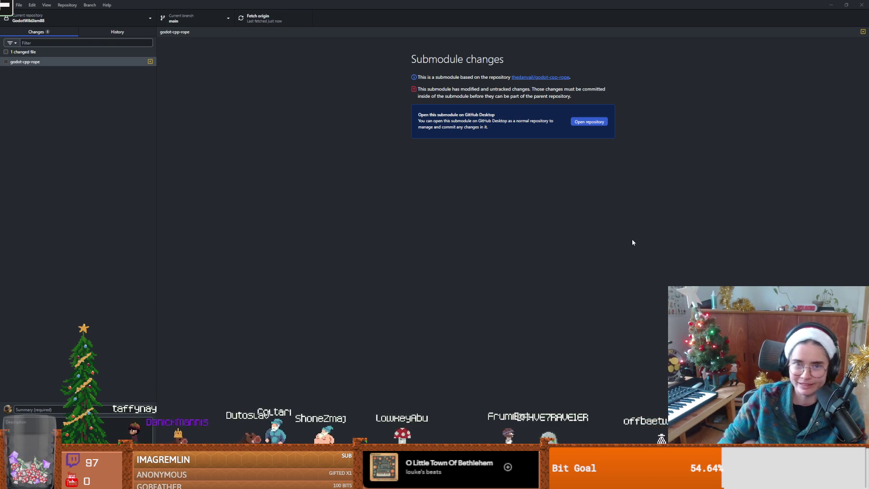
left_click(126, 35)
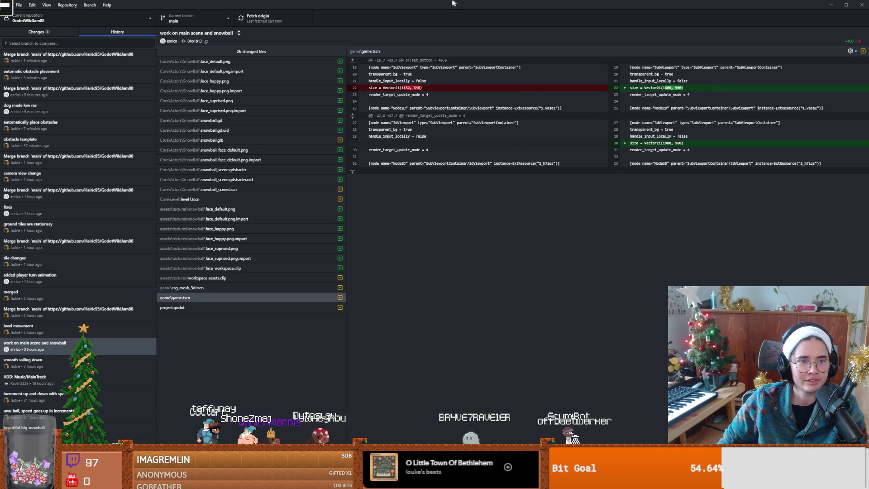
left_click_drag(462, 4, 340, 102)
left_click(493, 102)
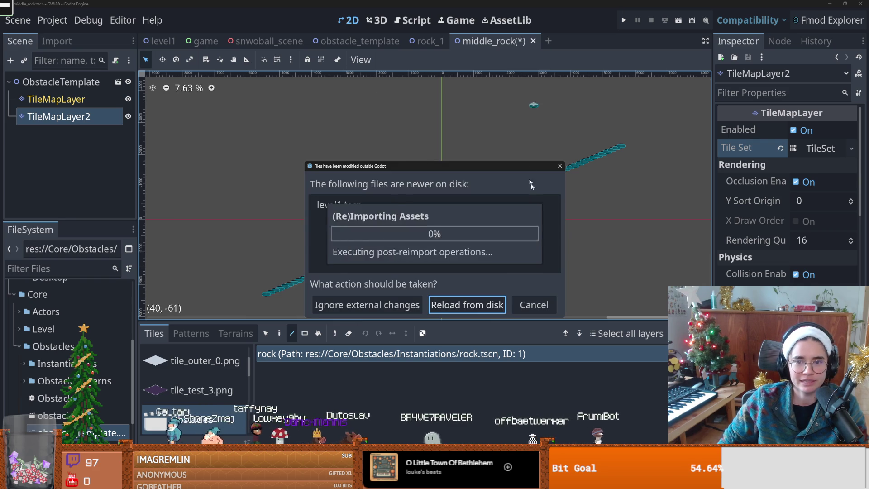
Reload the changed files from disk, test-run the game, close it, and open the game scene
left_click(480, 304)
left_click(623, 20)
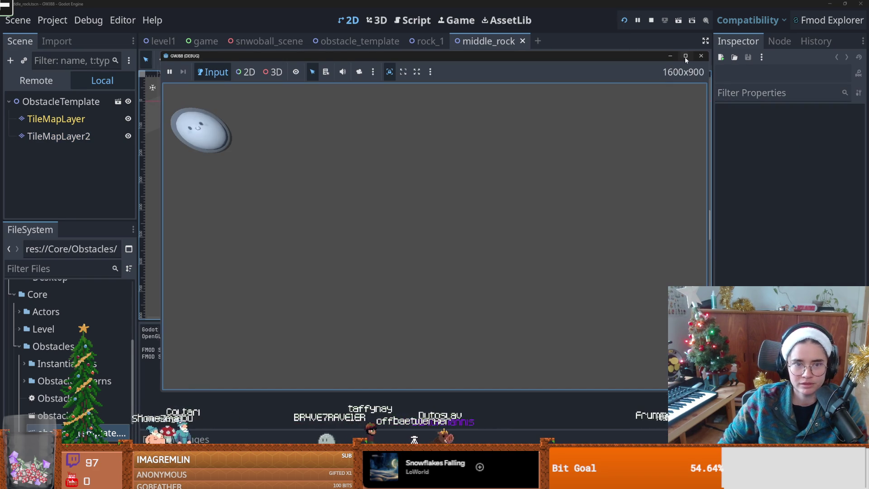
left_click(685, 57)
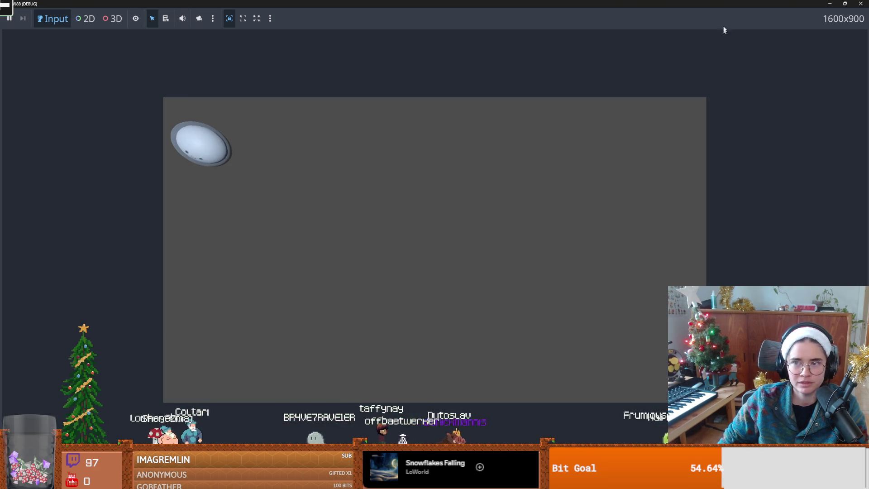
left_click_drag(718, 6, 454, 162)
left_click(623, 22)
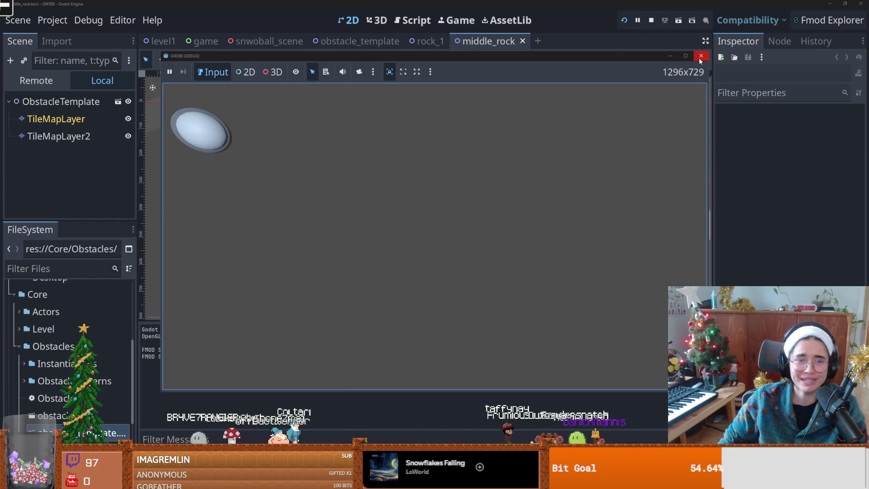
left_click(700, 60)
left_click(204, 41)
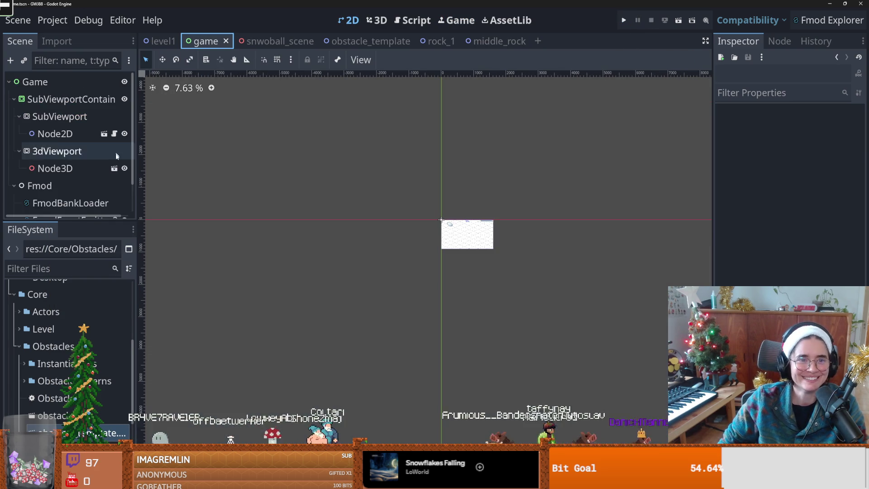
Open level1, save it, and run the game to see rocks scattered across the snow
scroll(108, 170, "down", 2)
scroll(108, 170, "up", 2)
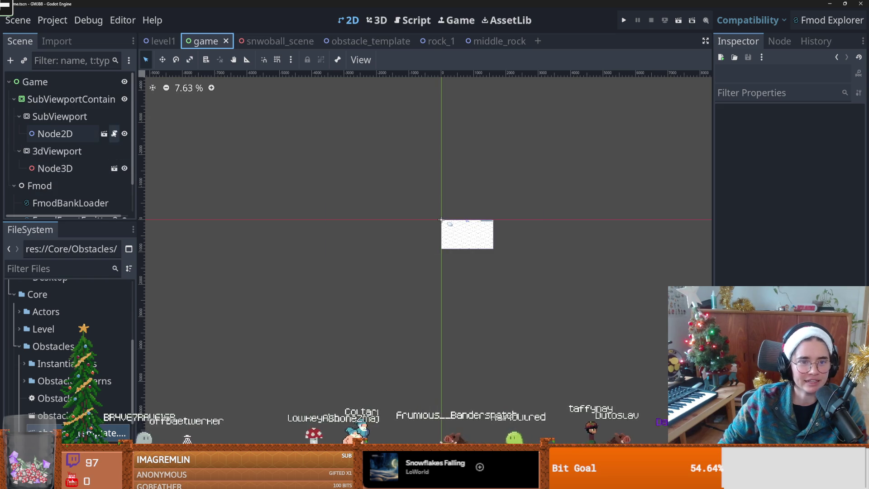
left_click(116, 134)
key("ctrl+s")
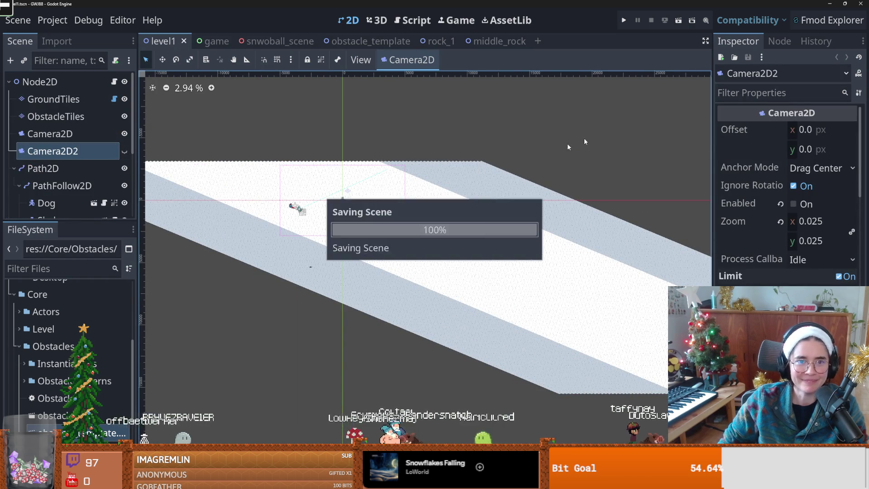
left_click(623, 21)
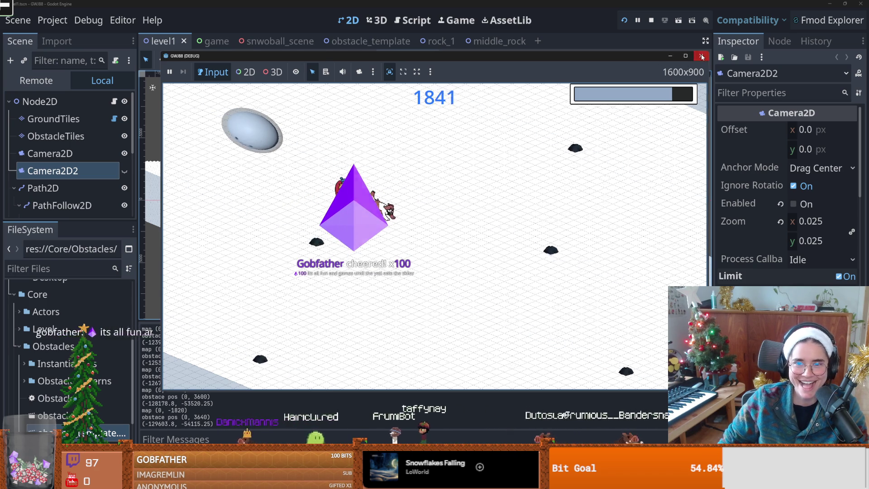
Stop the test run with F8 and return to the level1 canvas
key("F8")
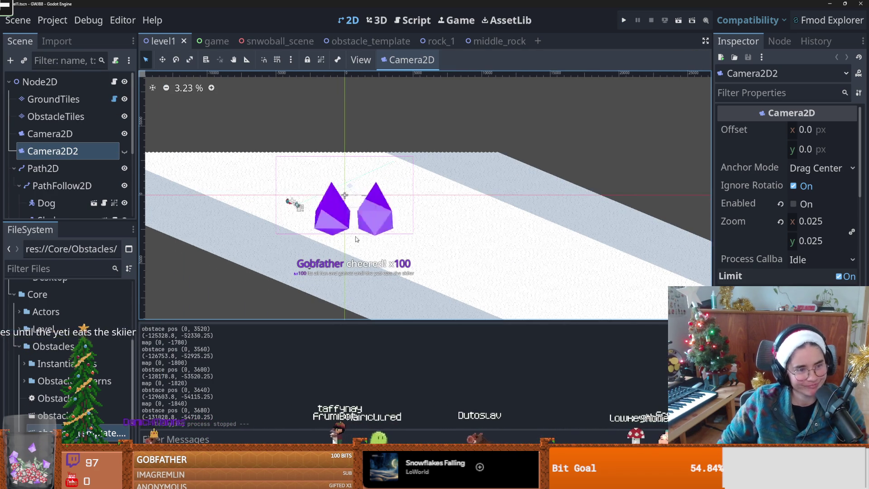
scroll(355, 235, "up", 1)
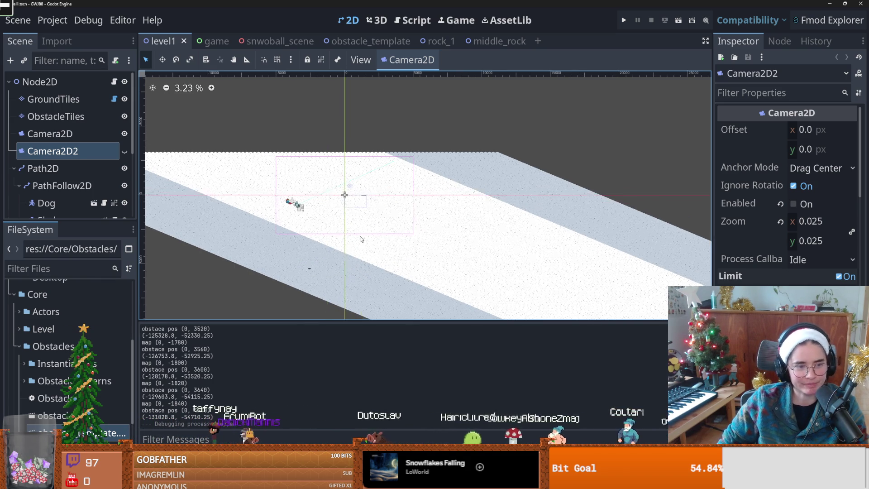
scroll(292, 230, "up", 8)
Save the level1 scene several times while zooming around the canvas
scroll(326, 243, "up", 2)
key("ctrl+s")
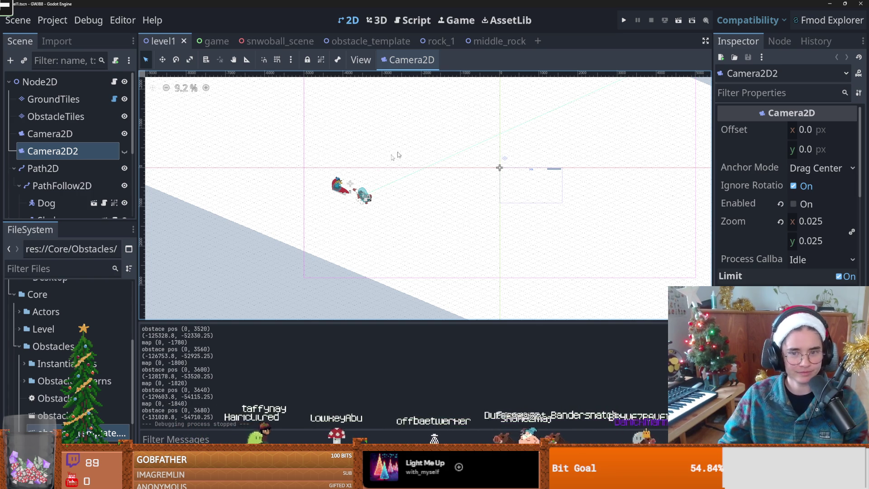
scroll(394, 205, "up", 1)
key("ctrl+s")
scroll(394, 205, "up", 1)
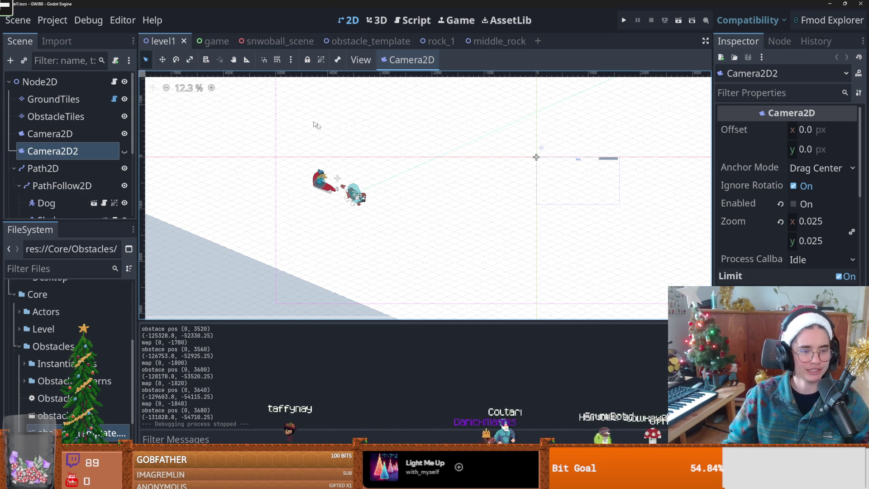
key("ctrl+s")
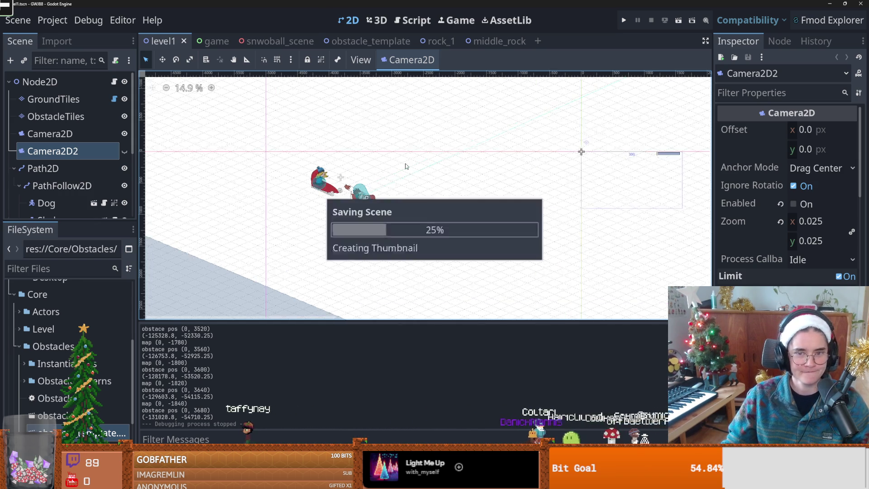
scroll(319, 186, "up", 1)
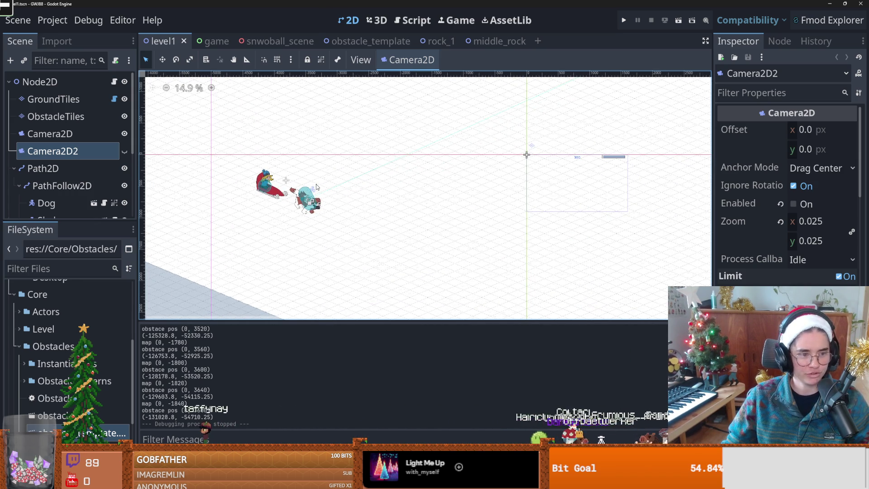
scroll(359, 177, "down", 4)
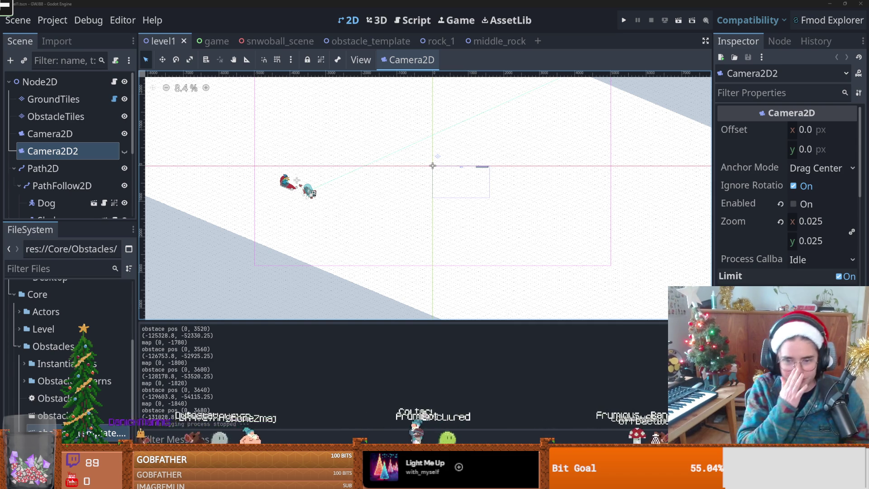
key("ctrl+s")
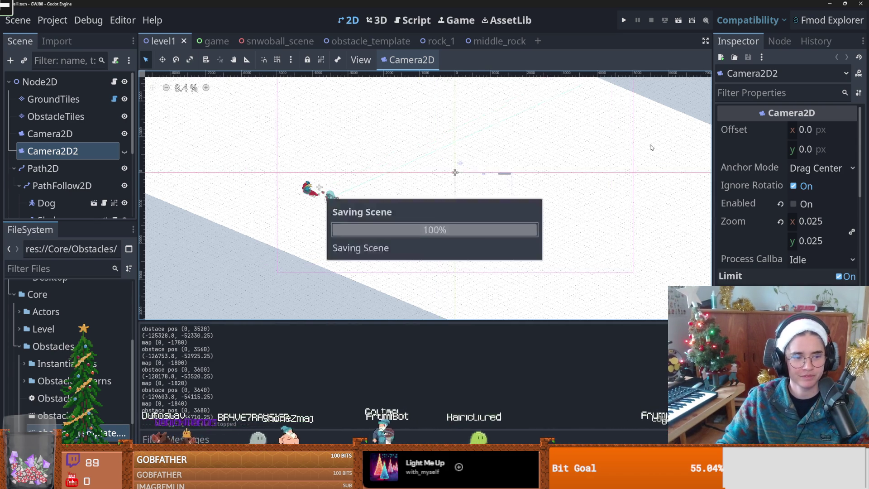
scroll(549, 168, "up", 1)
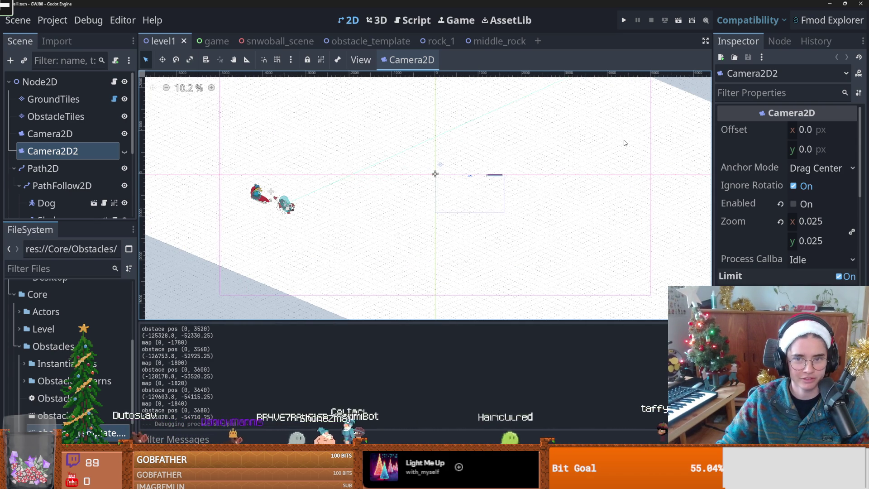
scroll(624, 142, "up", 1)
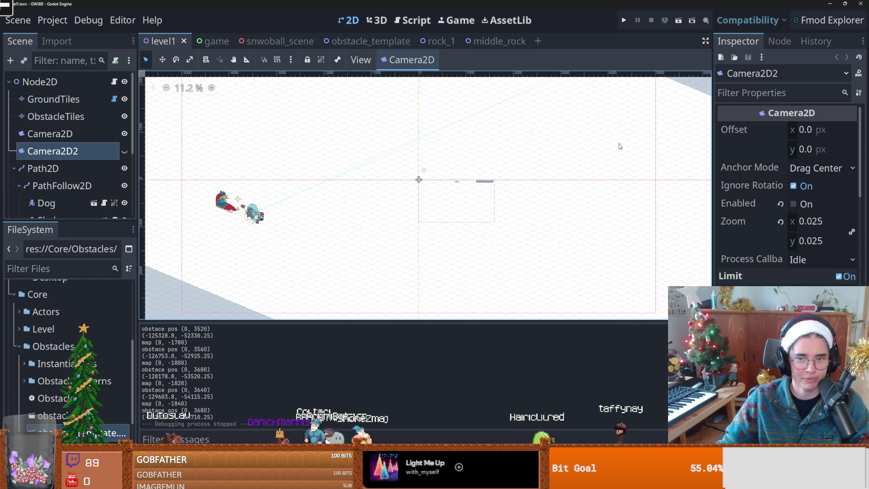
scroll(620, 147, "down", 1)
Select the Path2D node with the arrow keys to reveal the dog's rectangular route
left_click_drag(620, 150, 586, 204)
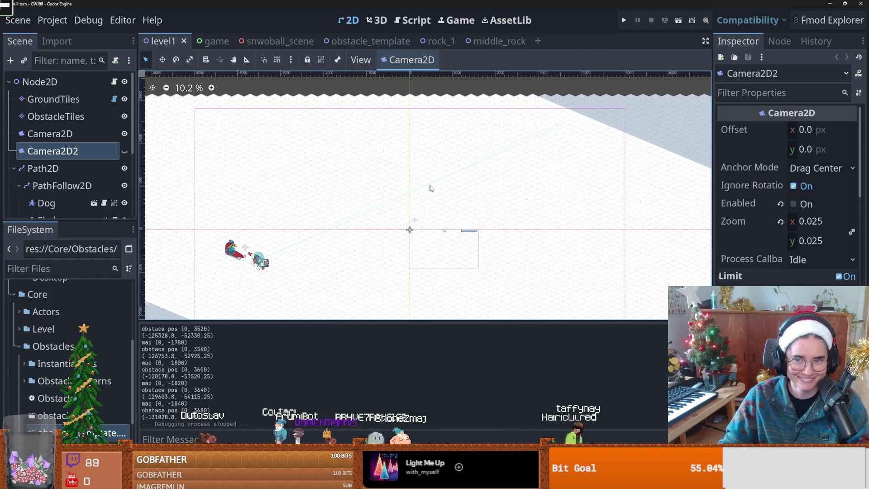
key("Up")
key("Down")
key("Down")
key("Down")
key("Up")
scroll(536, 155, "up", 2)
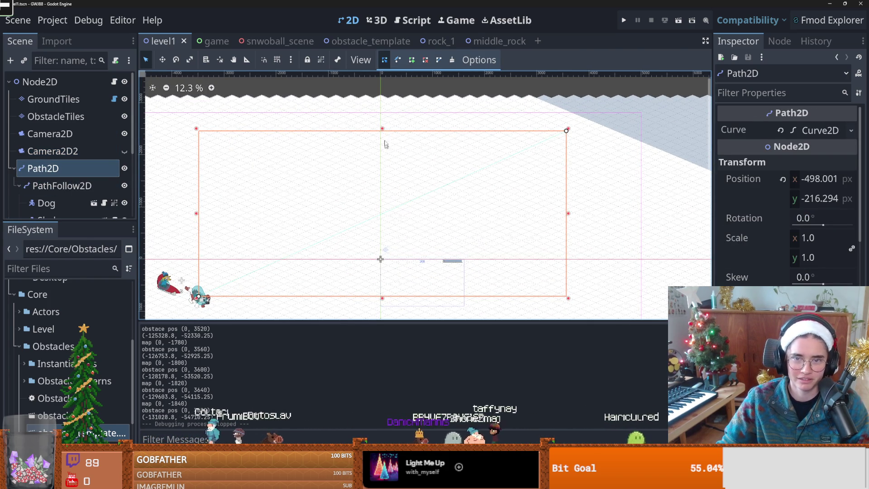
Stretch the Path2D rectangle wider and shorter, to scale (1.018, 0.951)
left_click_drag(566, 131, 573, 138)
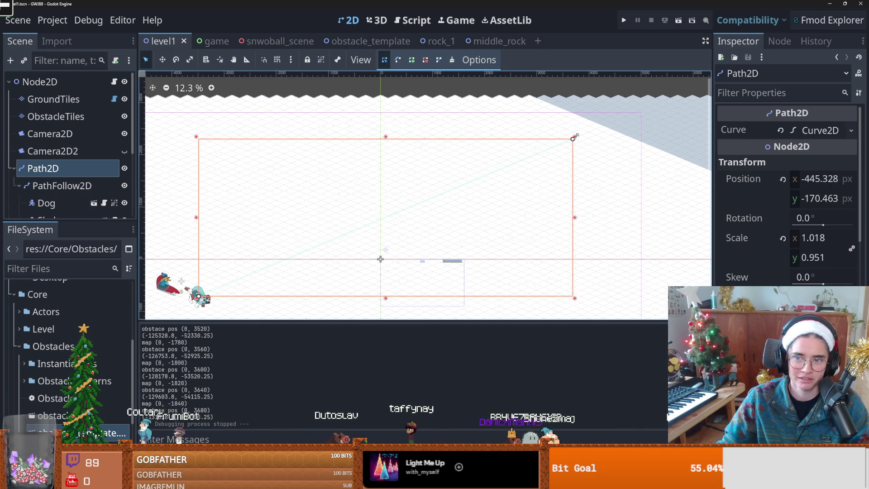
scroll(376, 185, "up", 1)
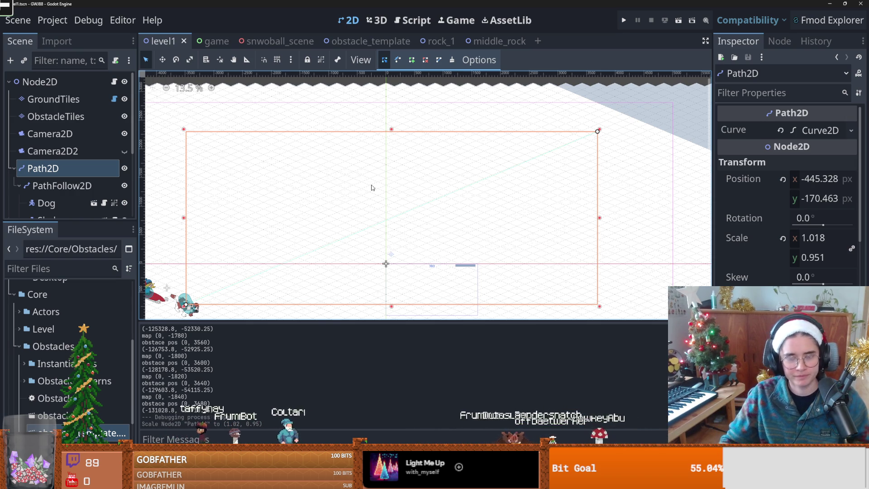
scroll(329, 219, "left", 2)
scroll(329, 219, "down", 1)
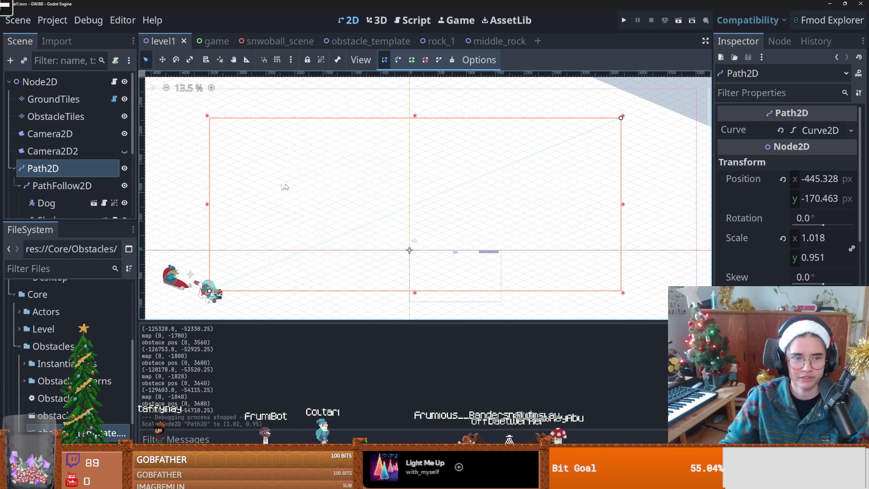
Enlarge the Scene dock, reselect Path2D, save level1, and open the middle_rock scene
left_click_drag(67, 223, 68, 257)
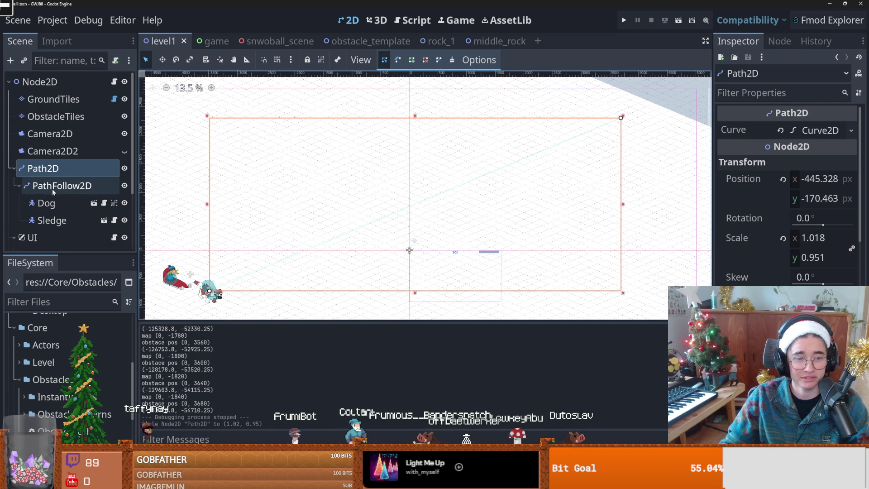
left_click(78, 151)
left_click(56, 173)
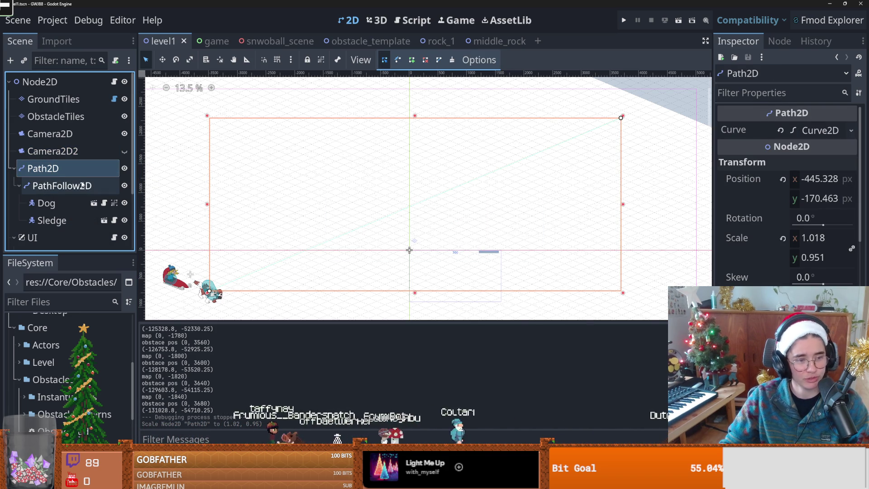
scroll(61, 182, "down", 3)
scroll(61, 183, "up", 3)
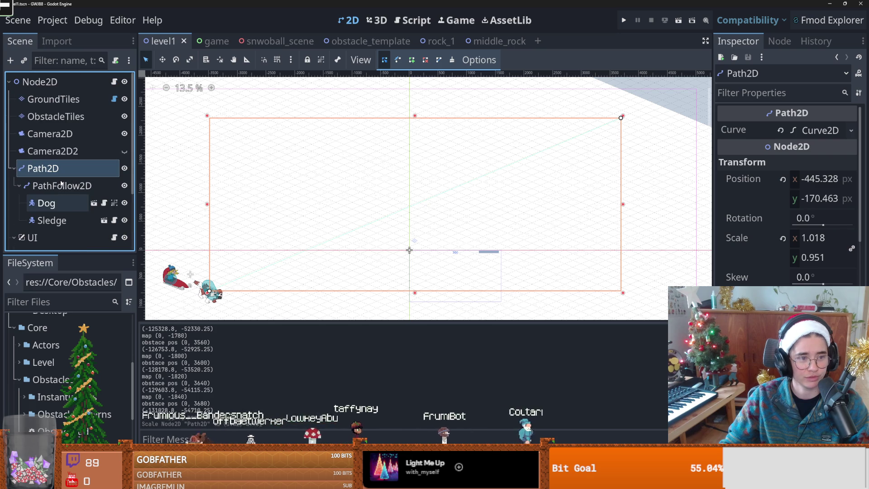
key("ctrl+s")
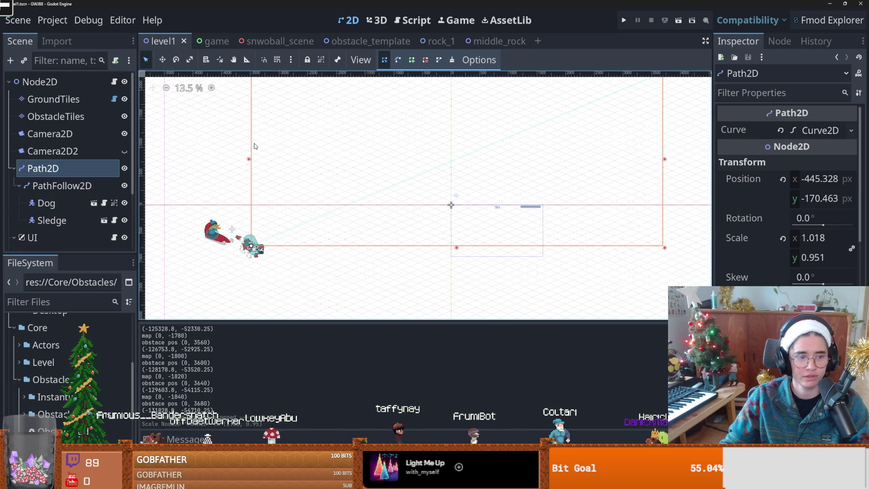
left_click(491, 42)
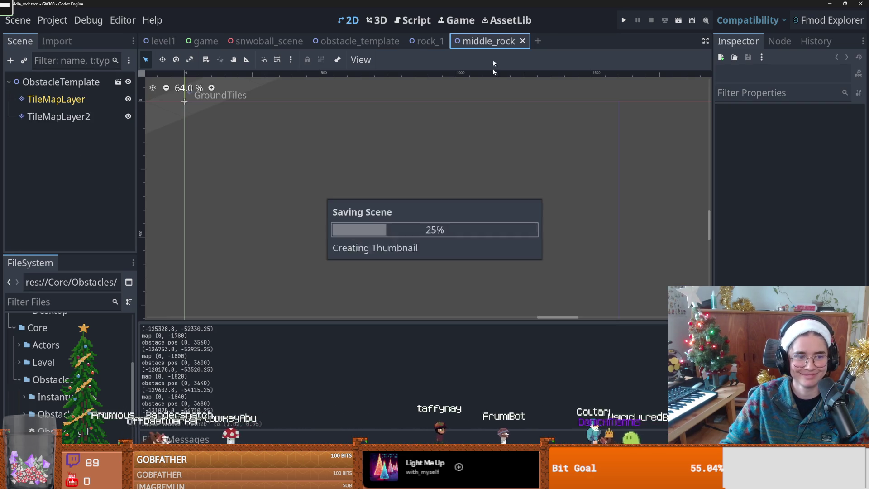
Zoom out over the whole middle_rock rock row and save the scene
mouse_move(384, 170)
left_mouse_down()
mouse_move(405, 162)
mouse_move(514, 186)
left_mouse_up()
scroll(514, 186, "down", 3)
scroll(514, 186, "down", 5)
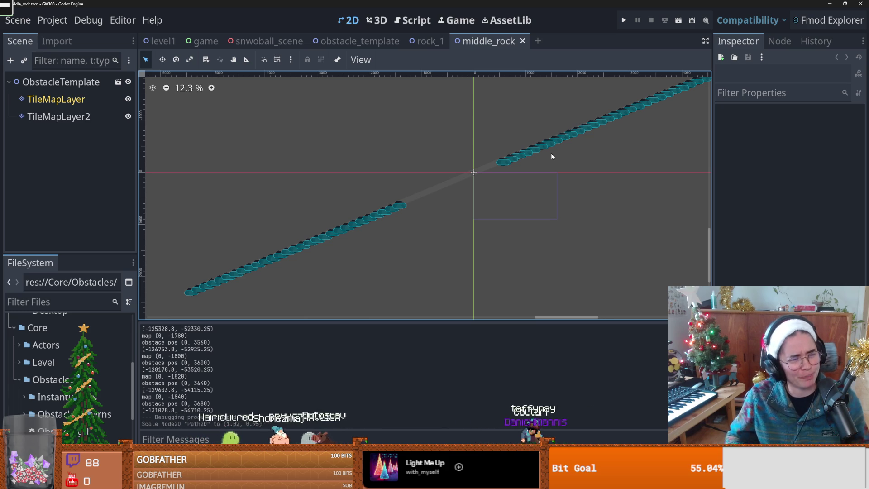
left_click_drag(241, 197, 274, 189)
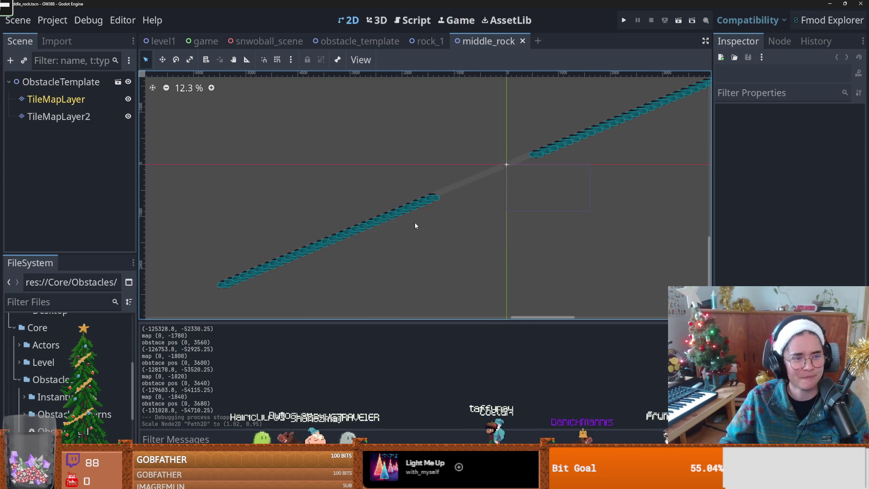
left_click_drag(403, 215, 323, 224)
scroll(322, 225, "down", 1)
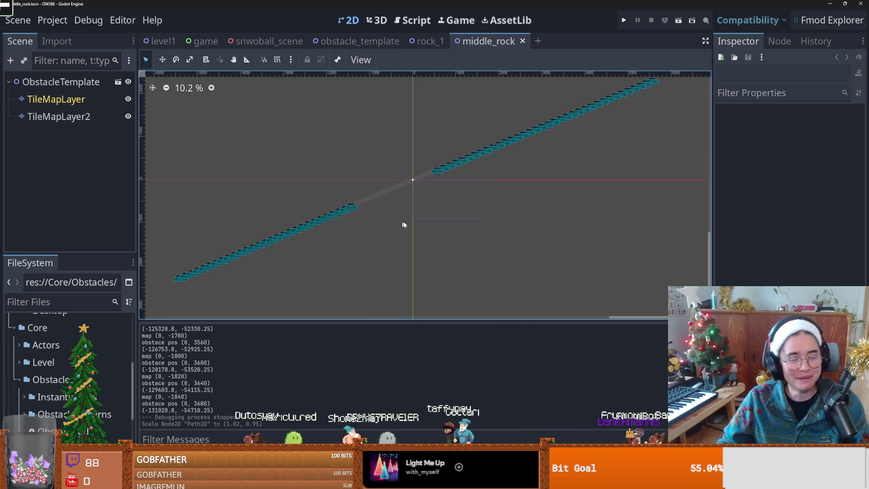
key("ctrl+s")
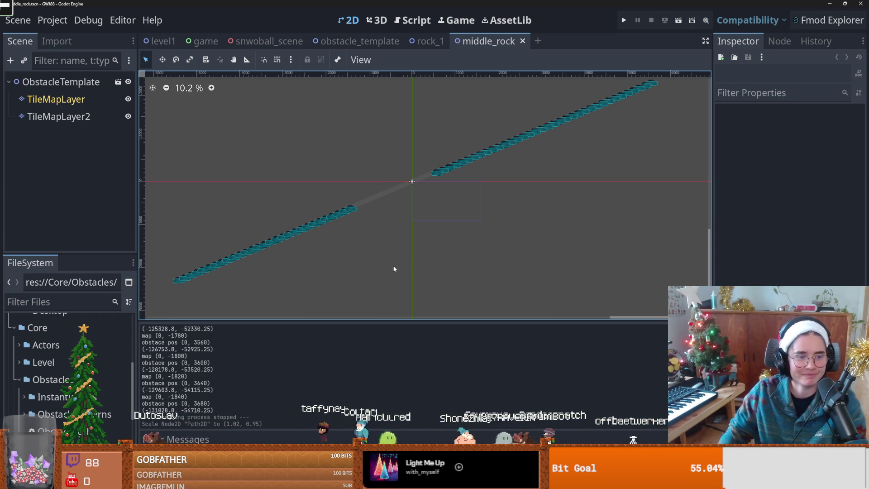
Paint an extra stroke of rock tiles on TileMapLayer2 and save middle_rock
scroll(374, 202, "left", 1)
left_click_drag(387, 201, 403, 197)
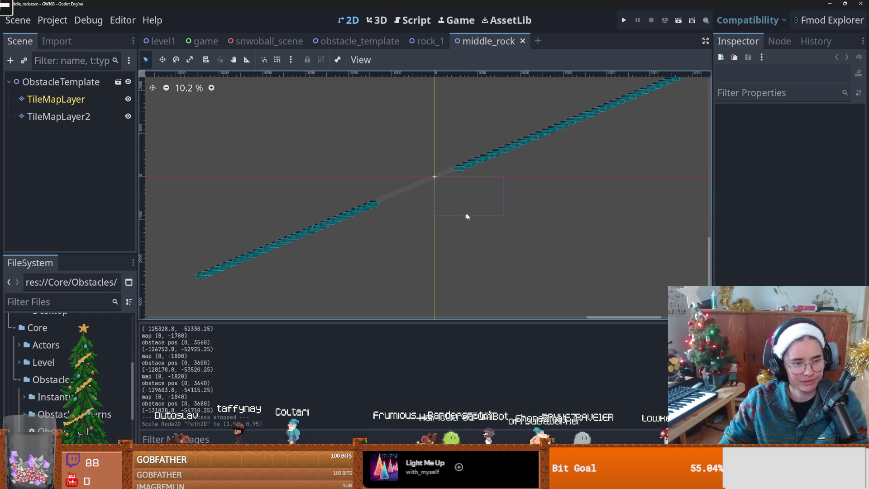
scroll(458, 208, "up", 1)
mouse_move(458, 208)
left_mouse_down()
mouse_move(410, 221)
mouse_move(452, 219)
left_mouse_up()
scroll(458, 220, "down", 1)
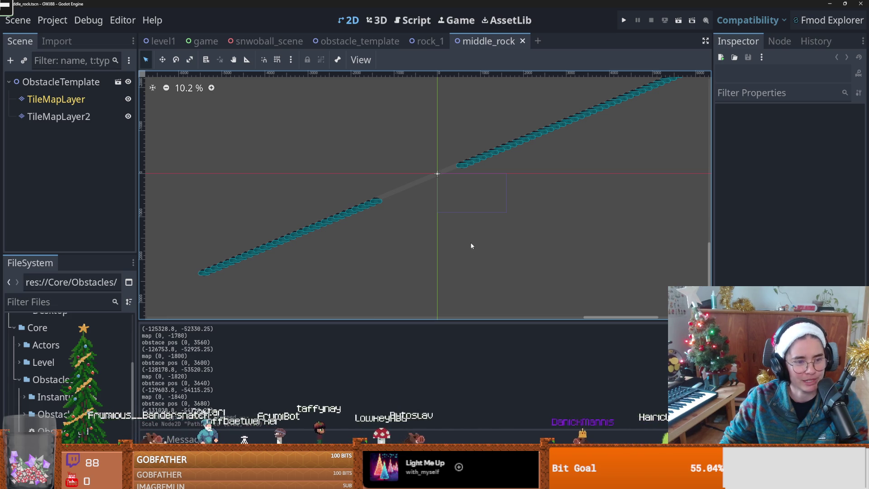
scroll(398, 248, "down", 3)
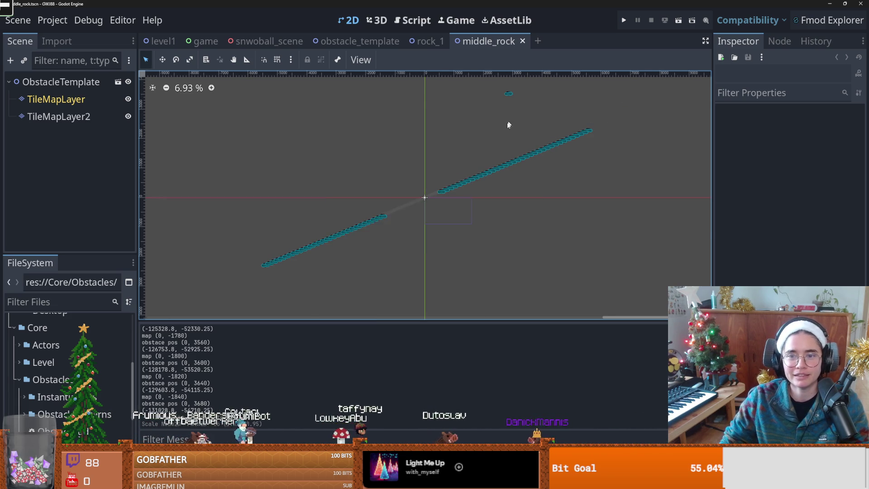
right_click(492, 132)
left_click(40, 111)
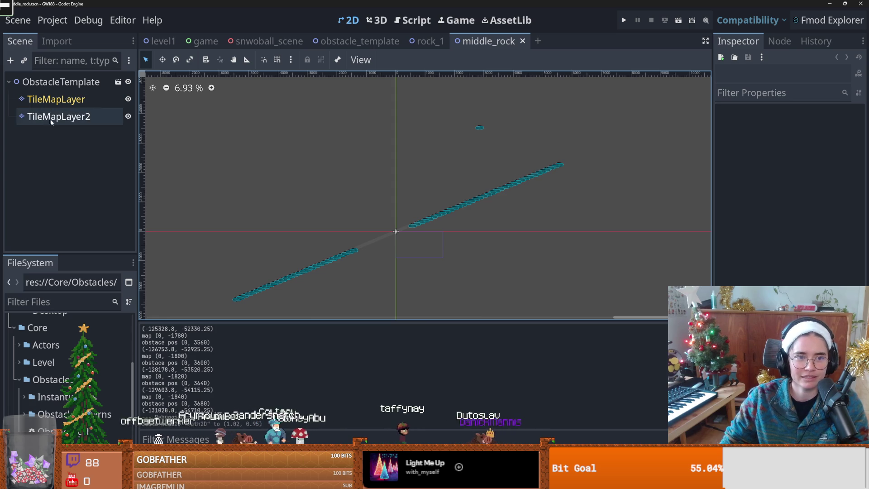
mouse_move(512, 129)
left_mouse_down()
mouse_move(482, 129)
mouse_move(479, 139)
mouse_move(498, 130)
mouse_move(470, 136)
mouse_move(469, 145)
left_mouse_up()
scroll(447, 147, "up", 2)
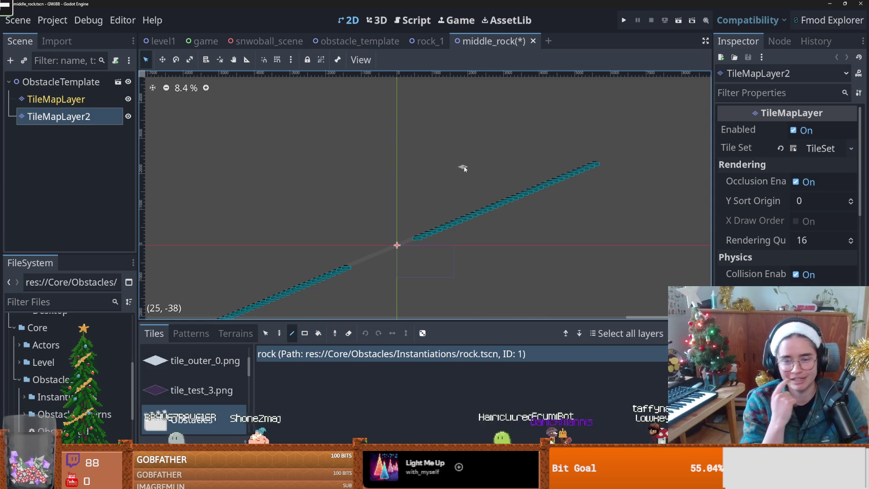
left_click_drag(370, 284, 400, 244)
key("ctrl+s")
key("ctrl+s")
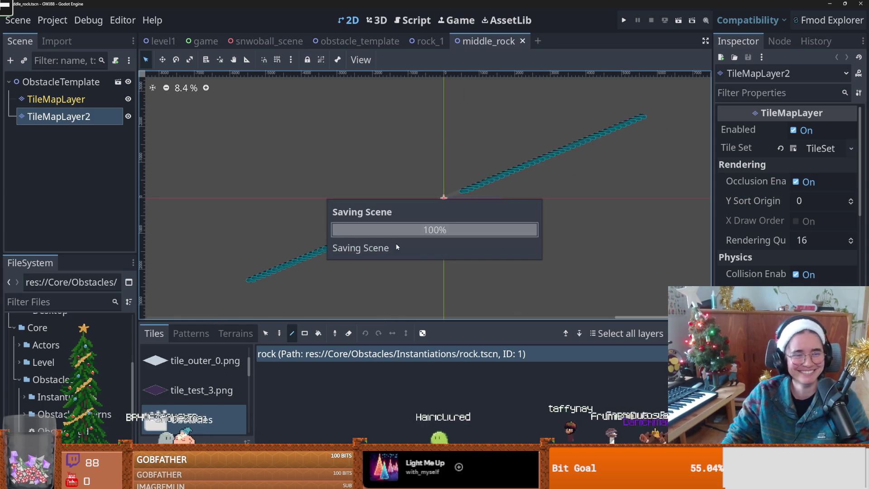
Open the rock_1 scene and save it
left_click_drag(345, 223, 374, 200)
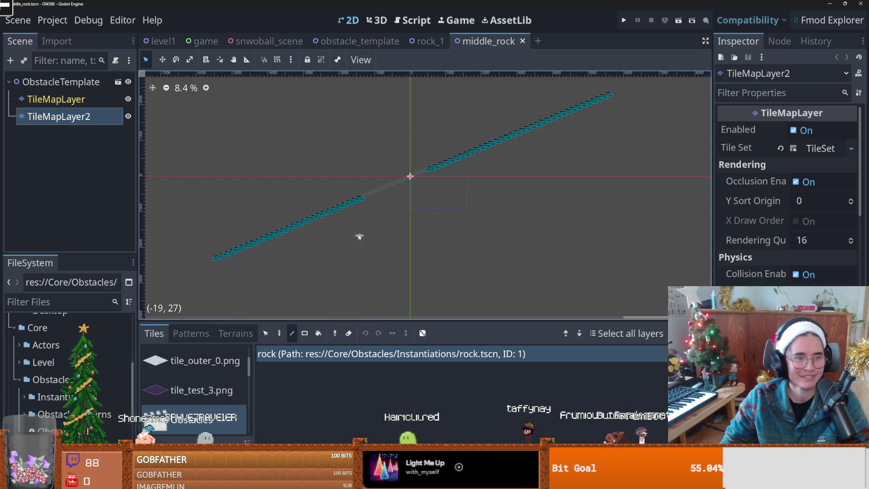
left_click(458, 42)
key("ctrl+s")
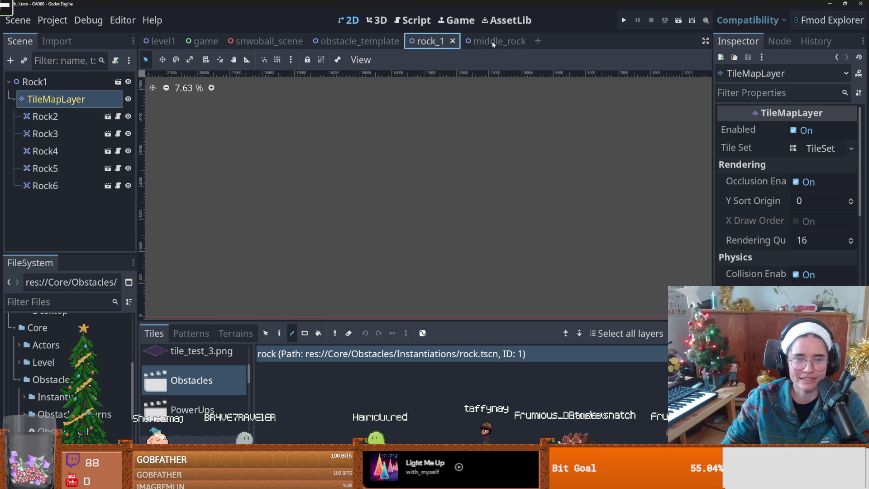
In middle_rock, select the ObstacleTemplate root node and look around the canvas
left_click(492, 42)
left_click_drag(346, 177, 308, 183)
scroll(308, 184, "down", 1)
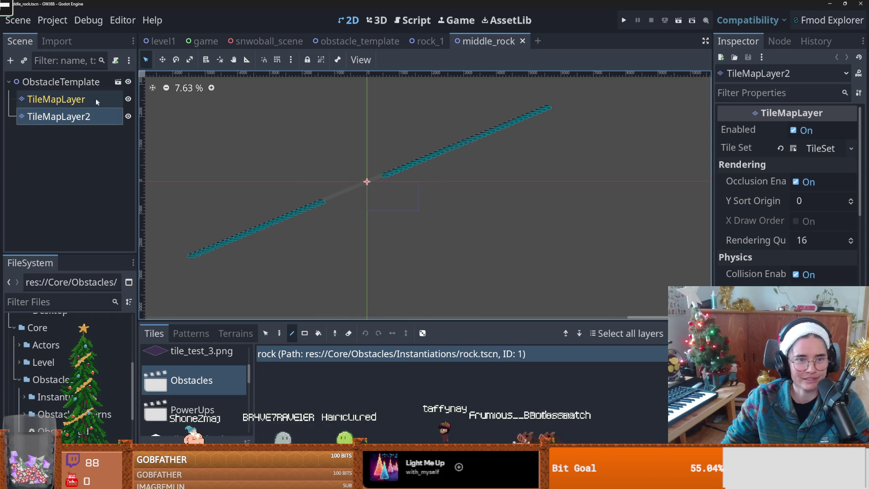
left_click(73, 82)
scroll(378, 219, "up", 1)
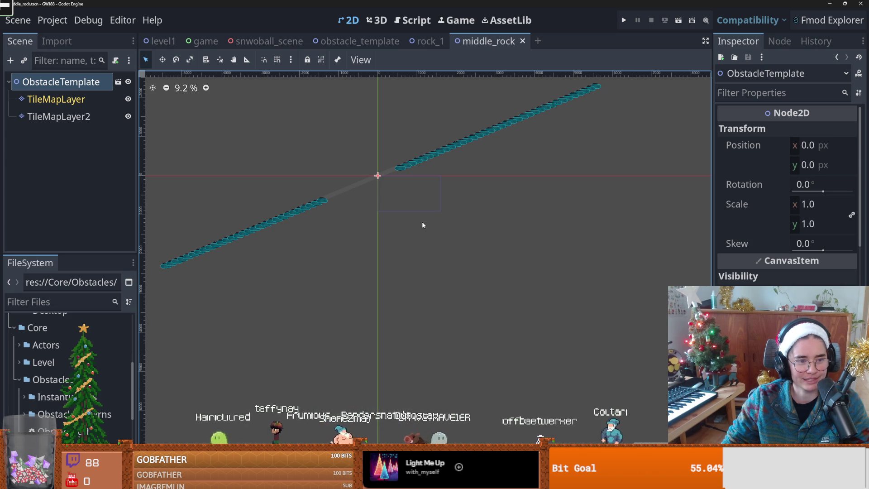
scroll(411, 290, "up", 3)
scroll(411, 291, "right", 3)
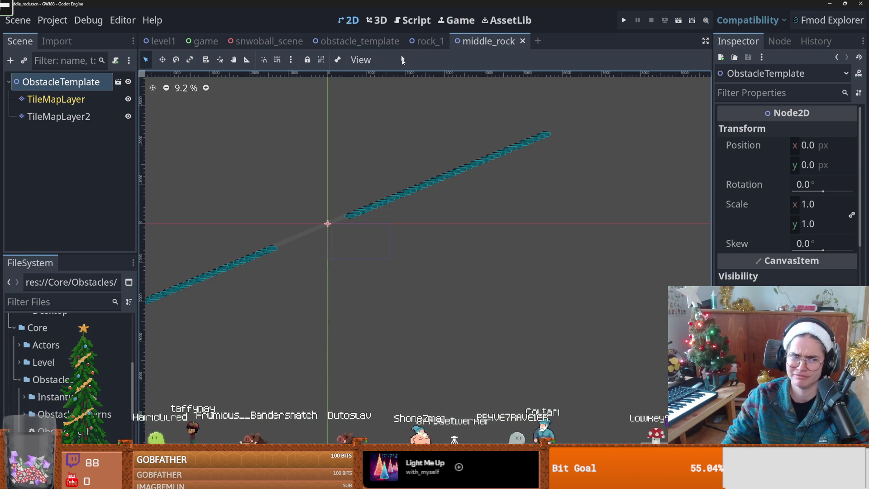
Flip through the rock_1, obstacle_template and snwoball_scene tabs, ending on rock_1
left_click(418, 41)
left_click(323, 42)
left_click(270, 40)
left_click(343, 41)
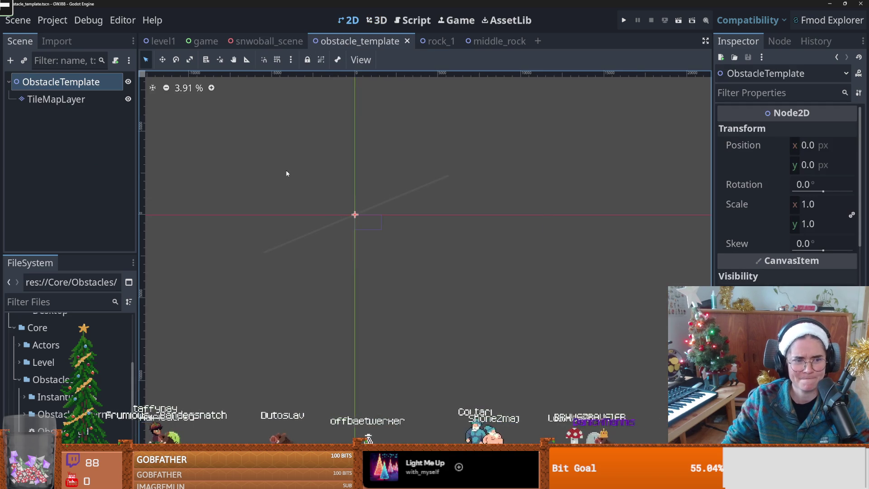
left_click(434, 41)
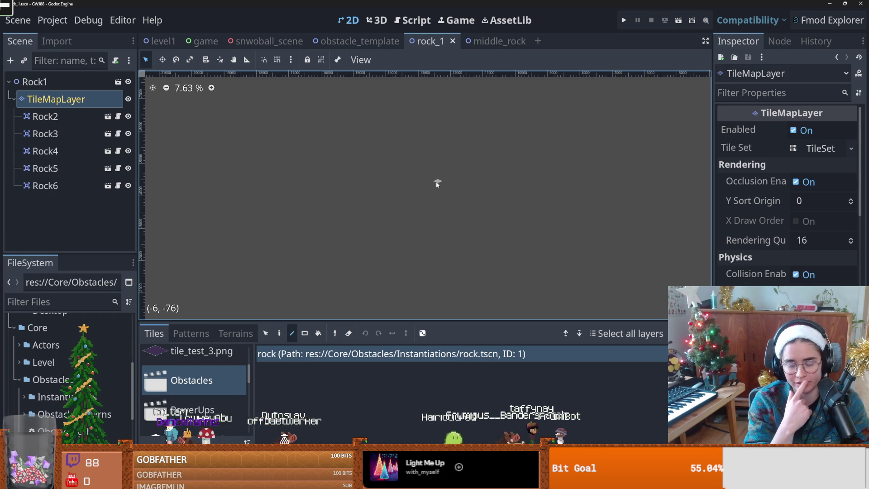
Zoom and pan the rock_1 canvas to inspect its rock markers
scroll(238, 202, "down", 8)
scroll(275, 206, "up", 1)
scroll(310, 219, "up", 3)
left_click_drag(310, 219, 454, 226)
scroll(455, 225, "up", 1)
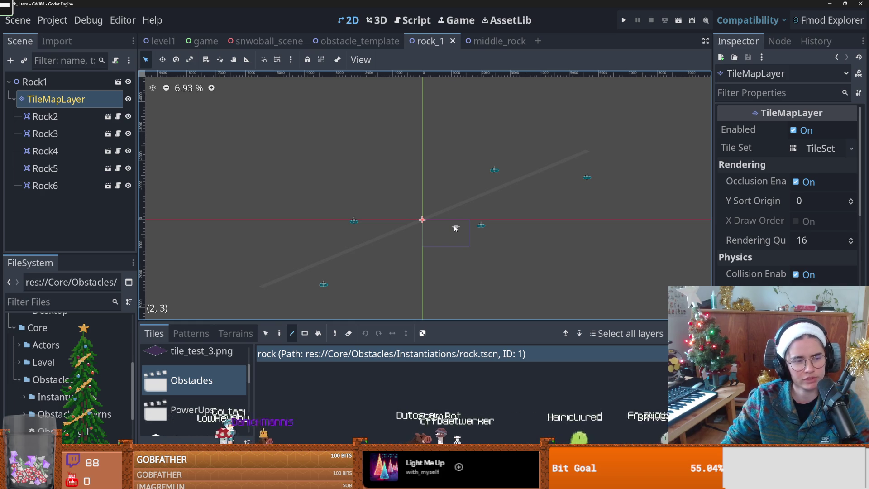
scroll(458, 220, "up", 1)
left_click_drag(458, 220, 468, 218)
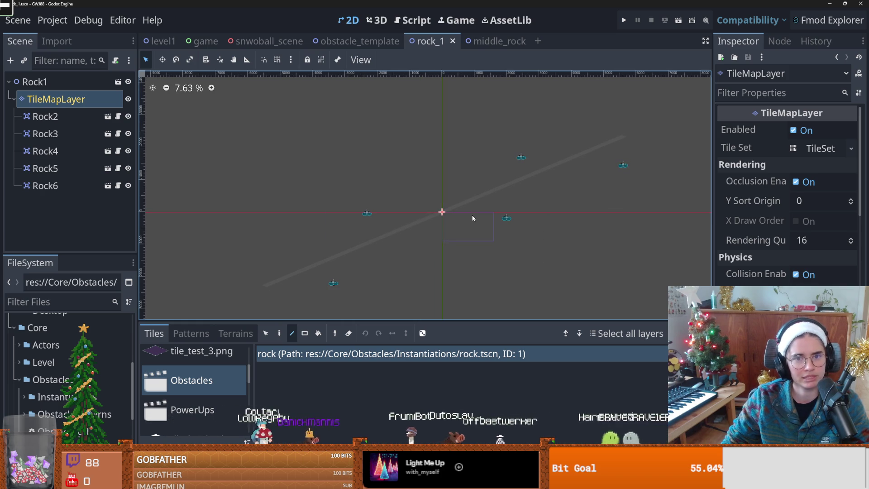
scroll(372, 236, "down", 1)
left_click_drag(374, 237, 403, 221)
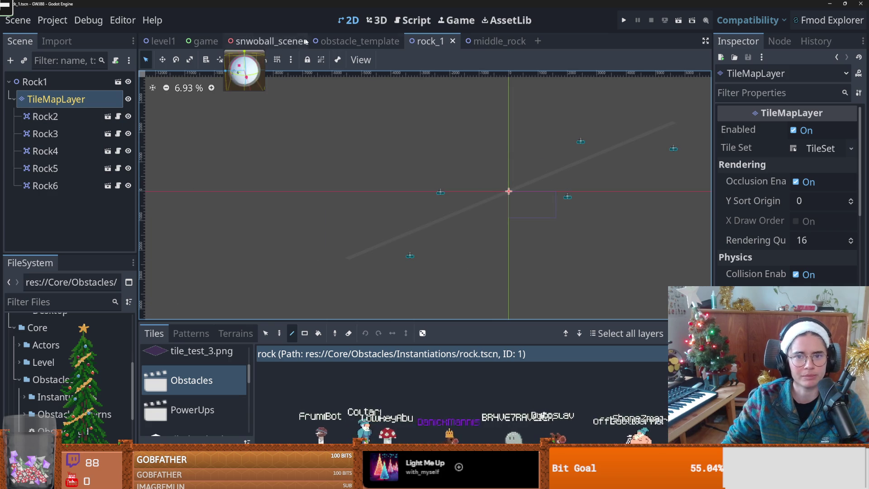
Look over the obstacle_template layout, then return to level1
left_click(355, 45)
scroll(353, 186, "up", 3)
scroll(377, 237, "up", 1)
left_click_drag(377, 237, 401, 235)
scroll(395, 212, "up", 1)
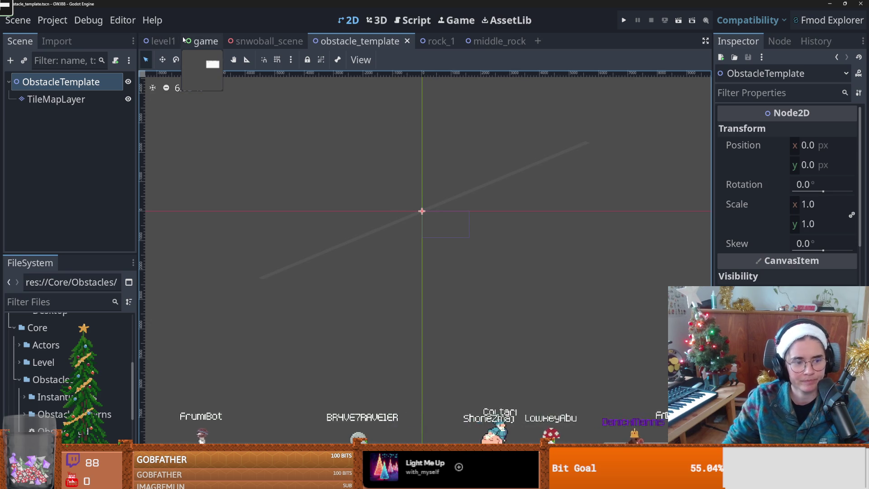
left_click(159, 40)
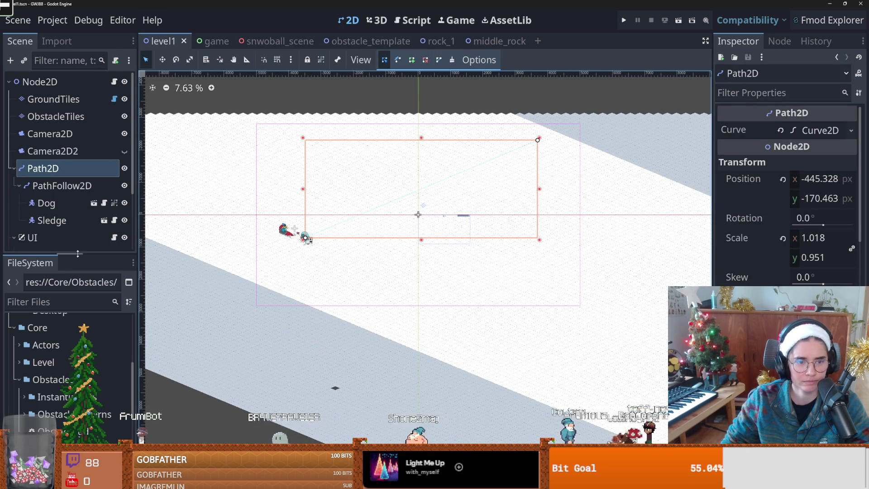
Expand Path2D to show PathFollow2D, Dog and Sledge, and widen the Scene dock
left_click_drag(55, 253, 54, 356)
left_click(14, 168)
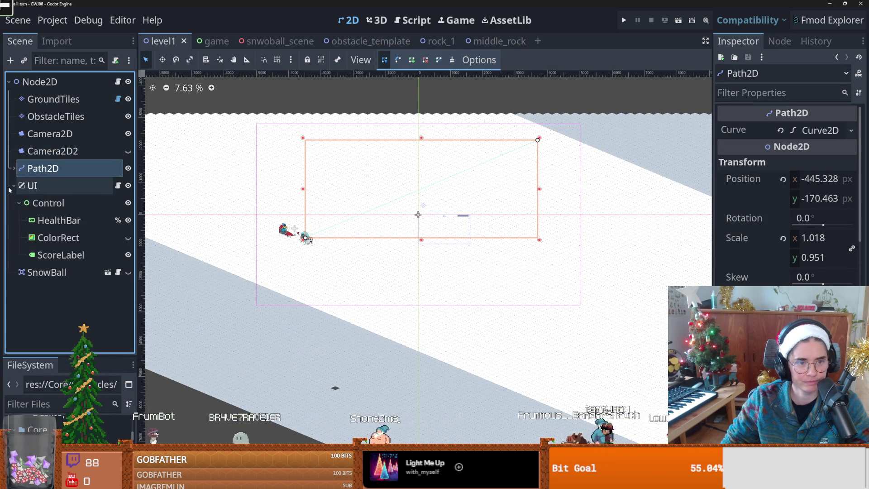
left_click(14, 186)
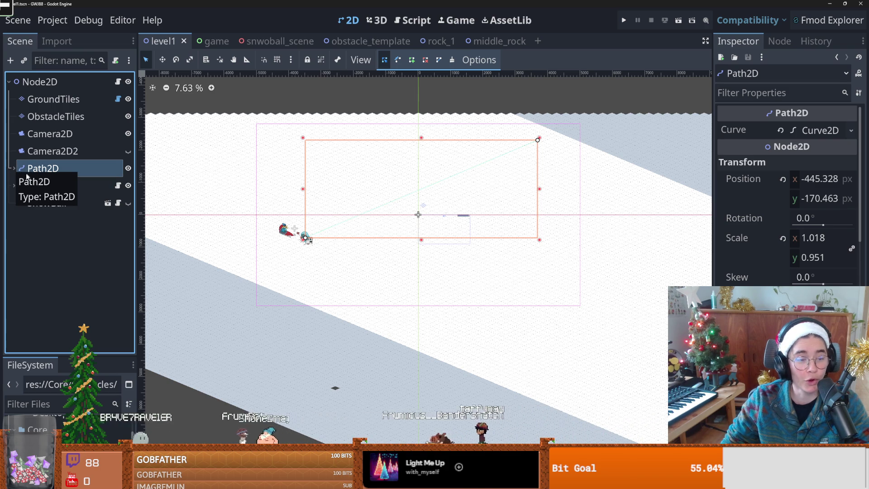
left_click(13, 167)
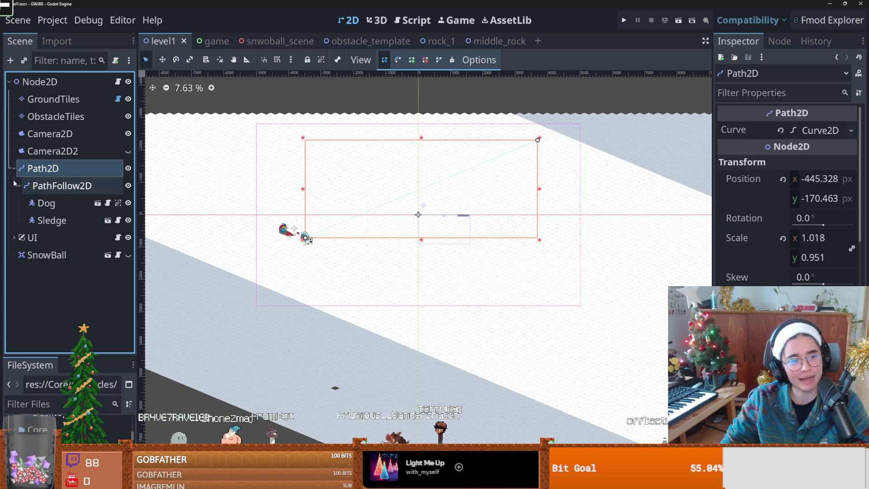
mouse_move(136, 208)
left_mouse_down()
mouse_move(181, 208)
mouse_move(159, 208)
left_mouse_up()
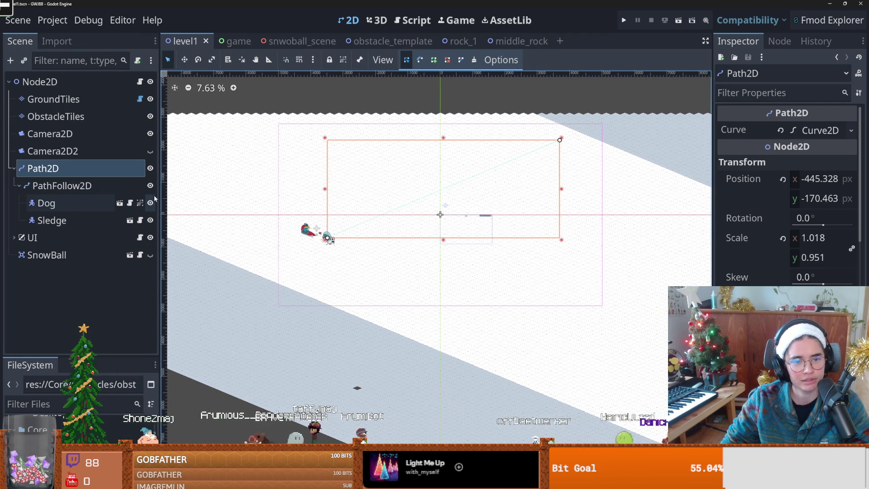
left_click_drag(160, 198, 167, 194)
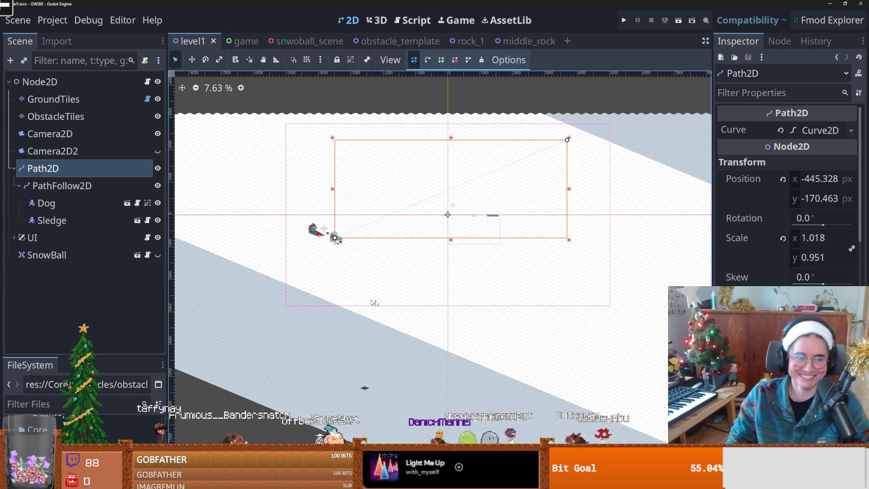
Pan and zoom the 2D view onto the path rectangle and save level1
scroll(349, 261, "left", 3)
scroll(348, 261, "down", 1)
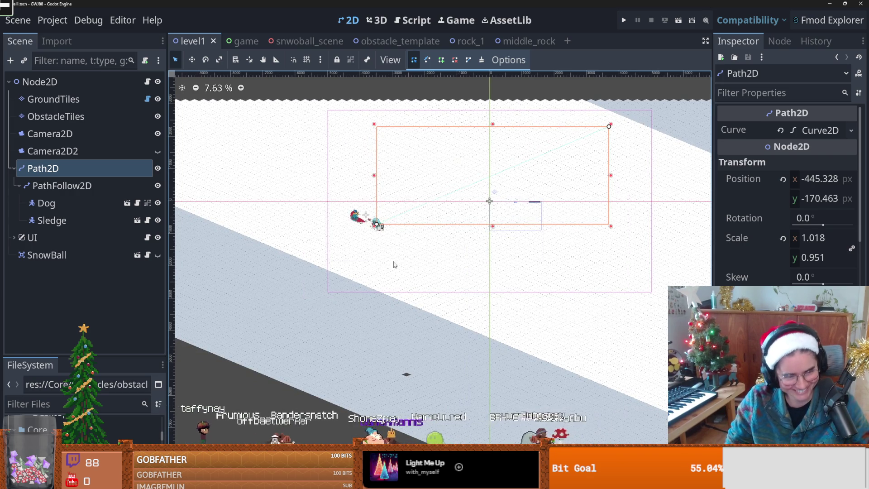
scroll(320, 281, "up", 1)
scroll(319, 281, "down", 1)
scroll(362, 294, "down", 1)
scroll(362, 294, "left", 1)
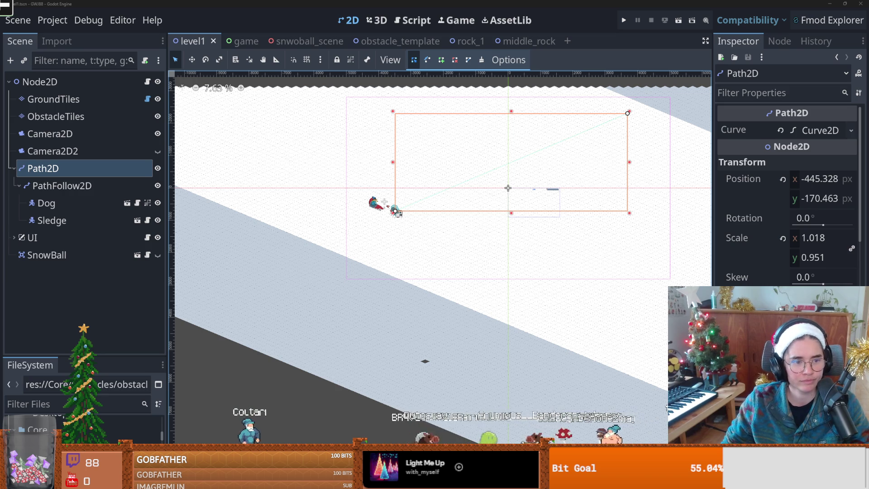
left_click_drag(509, 183, 469, 189)
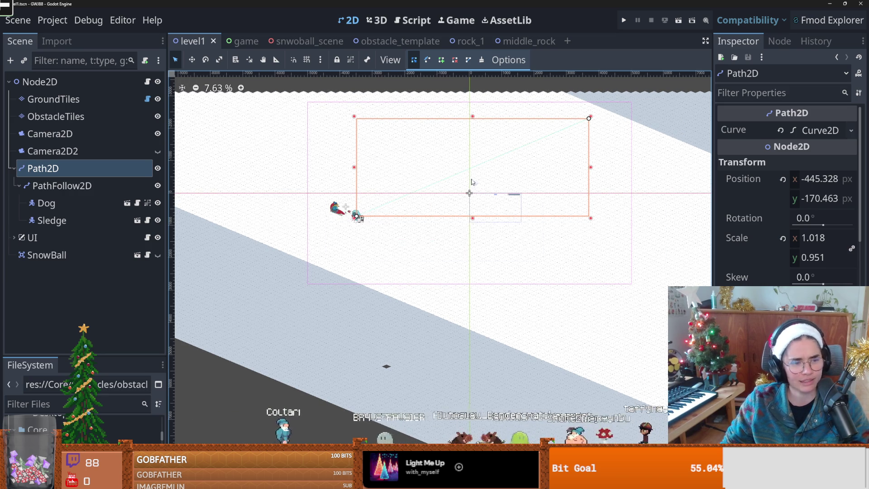
scroll(503, 217, "up", 1)
left_click_drag(502, 217, 528, 245)
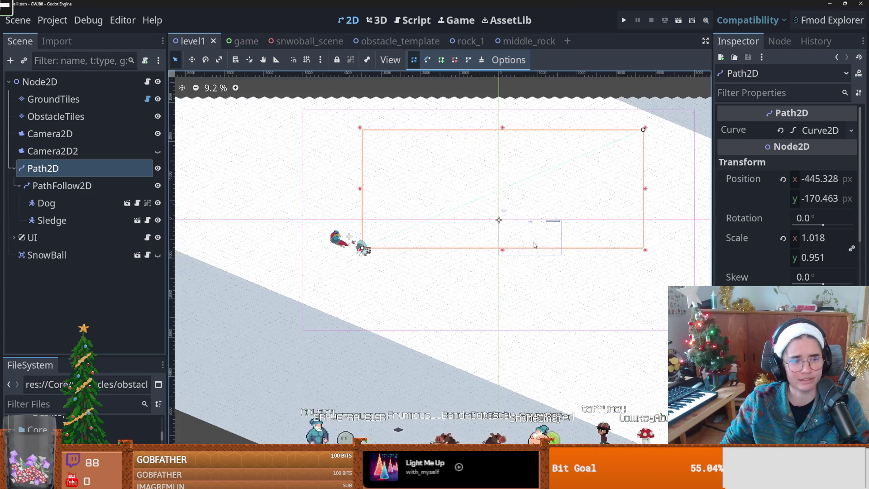
scroll(534, 245, "down", 1)
key("ctrl+s")
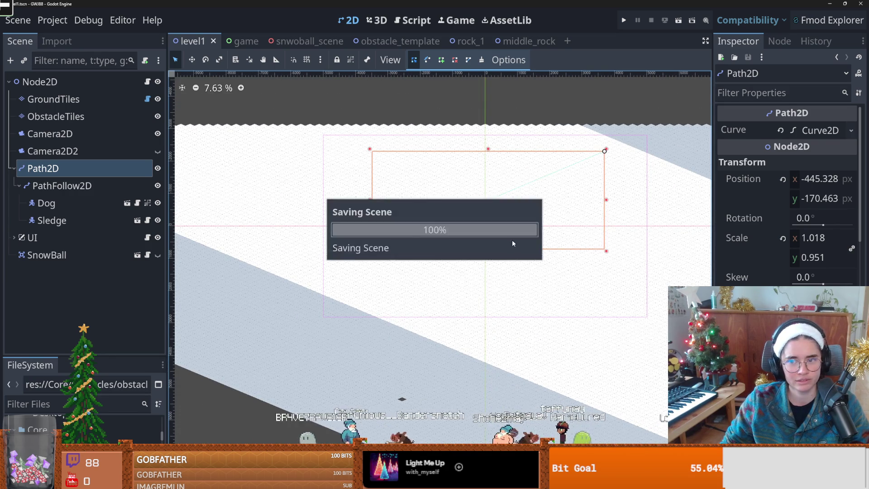
scroll(515, 242, "up", 1)
scroll(514, 241, "up", 4)
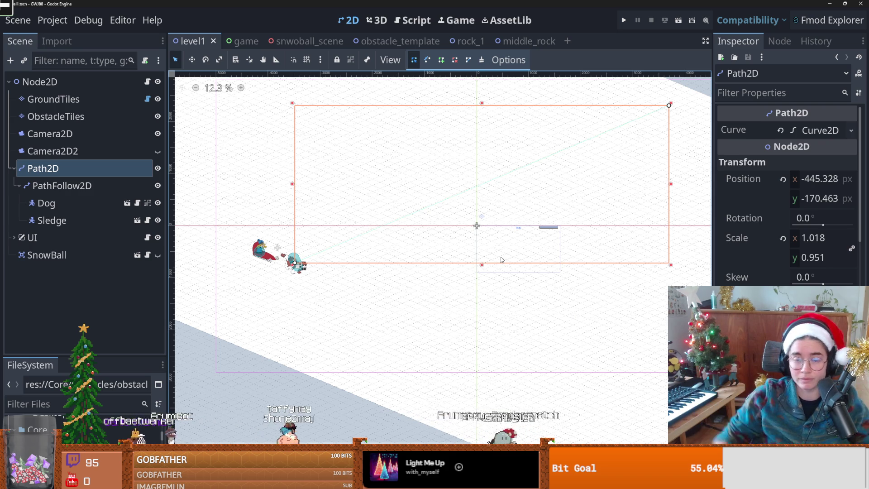
Nudge the level view right and down and save level1
scroll(413, 222, "up", 1)
key("ctrl+s")
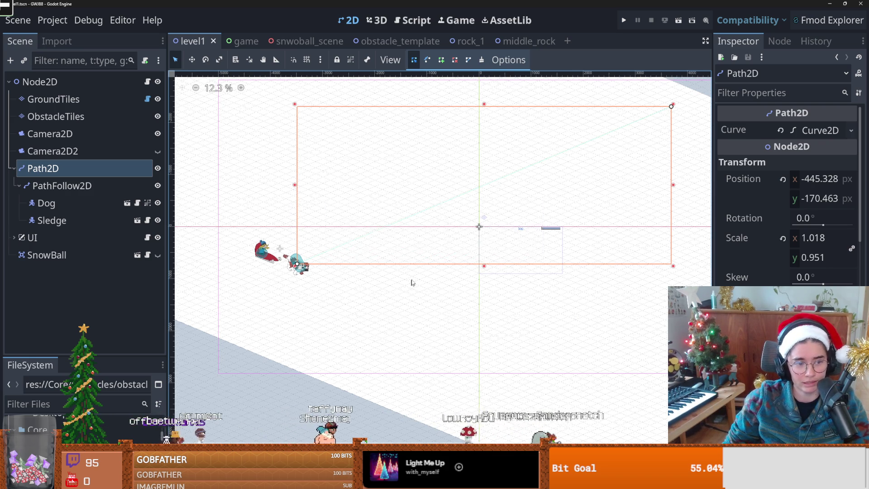
scroll(412, 284, "down", 1)
scroll(458, 286, "up", 1)
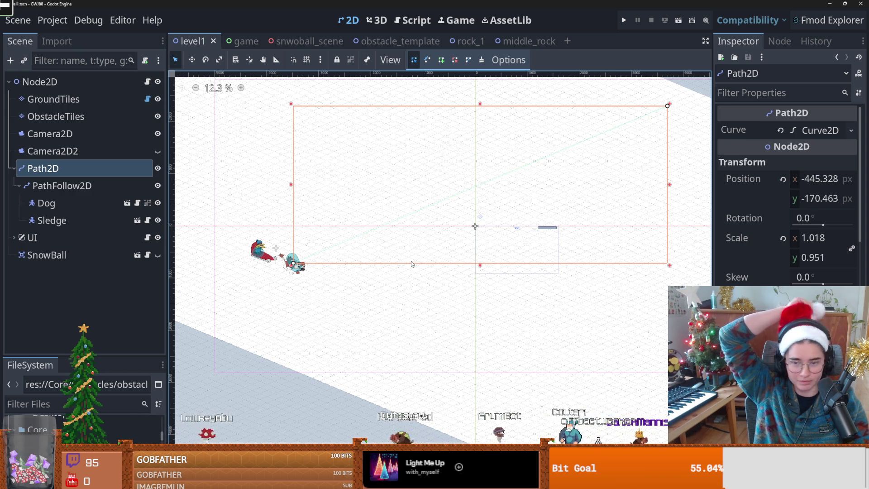
scroll(427, 244, "up", 1)
left_click_drag(427, 244, 429, 249)
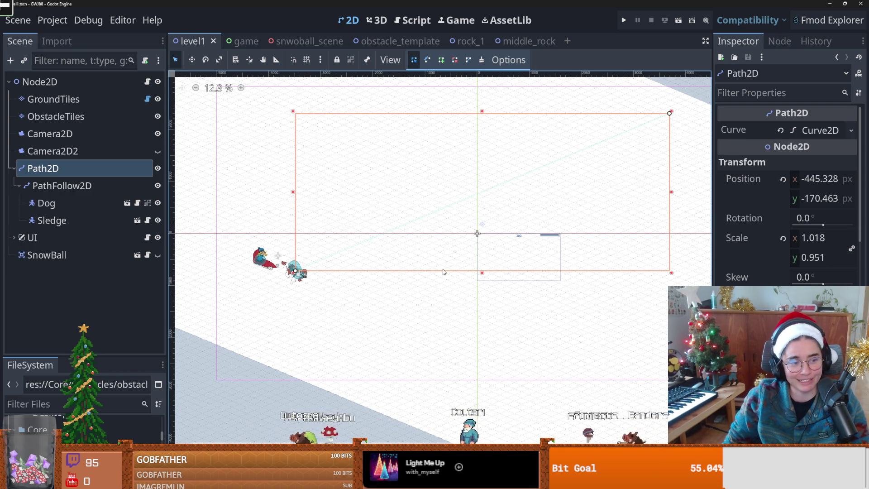
key("ctrl+s")
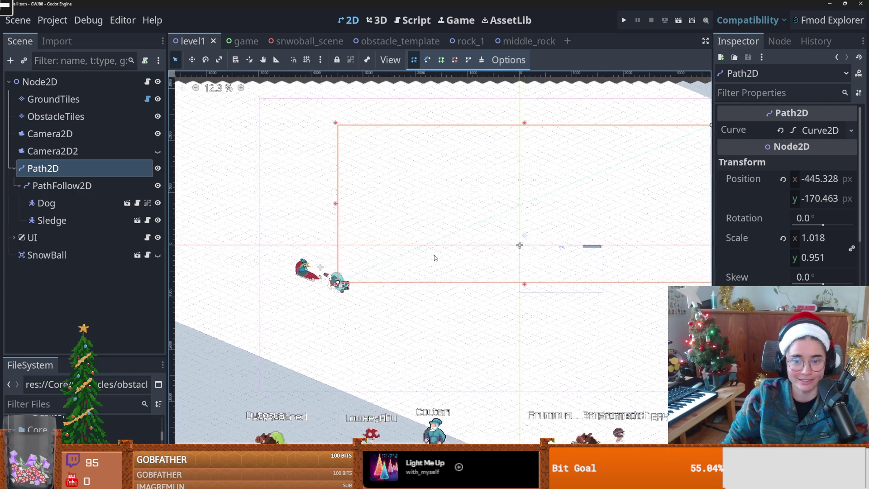
Fold away Dog, Sledge and Path2D's follower, save, then unfold Path2D again
left_click(19, 186)
left_click(13, 168)
key("ctrl+s")
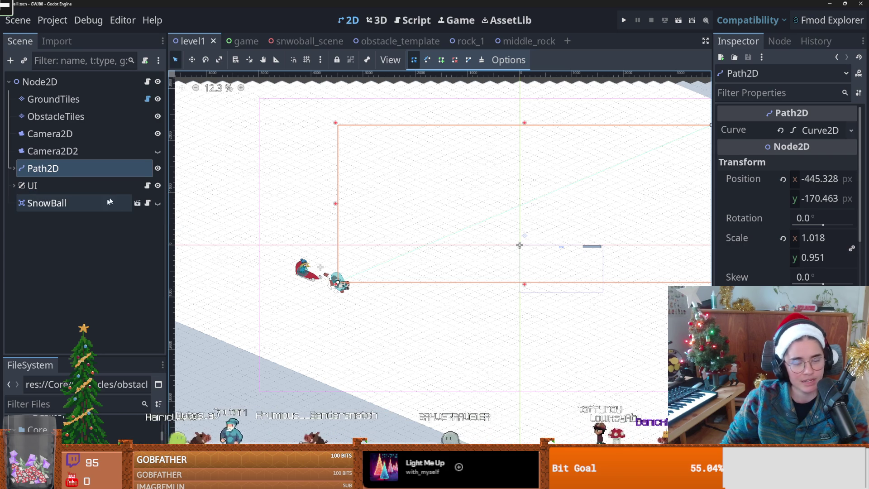
left_click(14, 168)
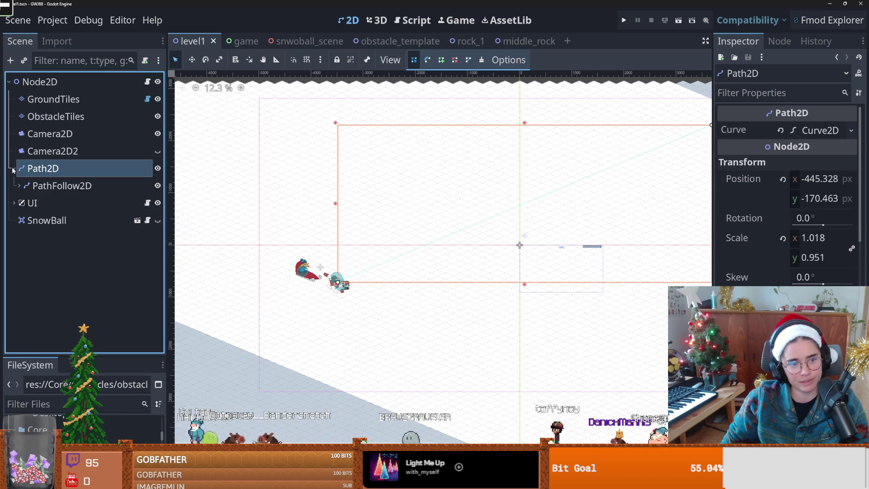
Collapse Path2D and save, then unfold Path2D and PathFollow2D to reveal Dog and Sledge and save
left_click(19, 186)
left_click(14, 168)
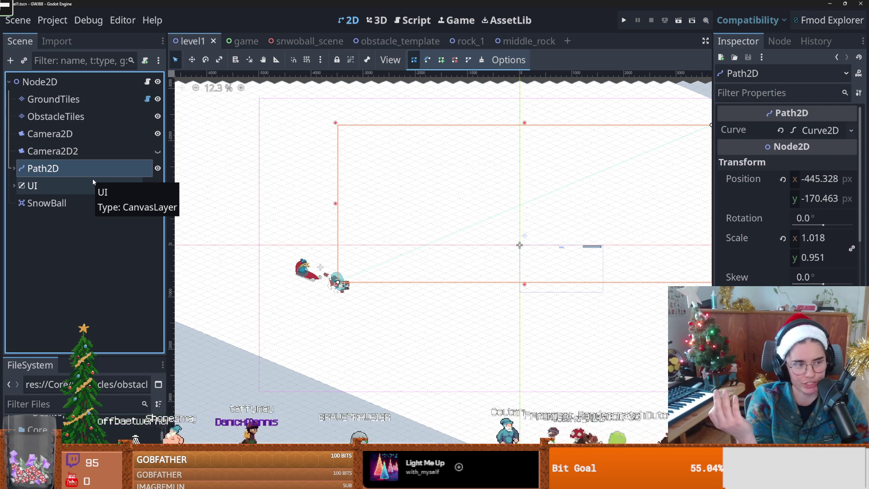
key("ctrl+s")
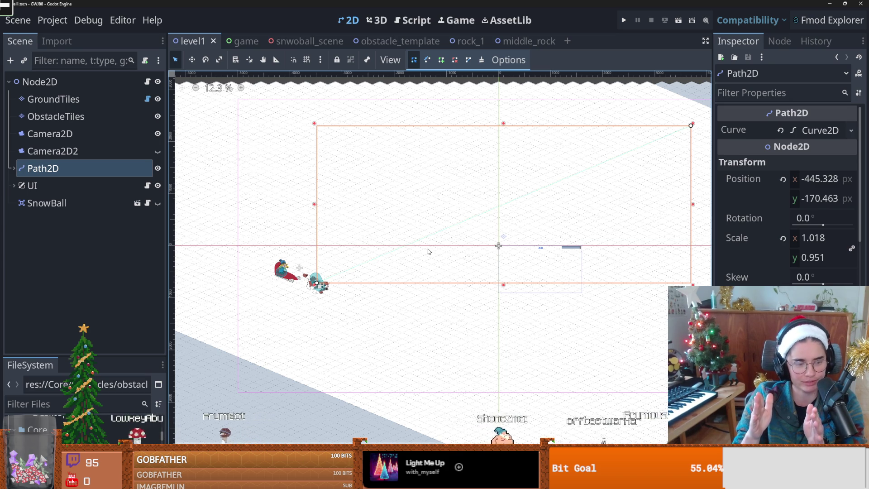
scroll(393, 294, "right", 1)
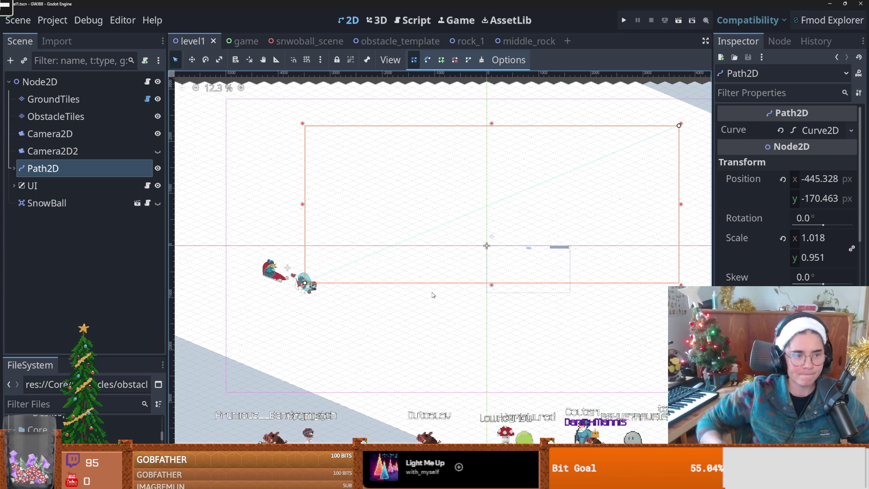
scroll(369, 230, "left", 3)
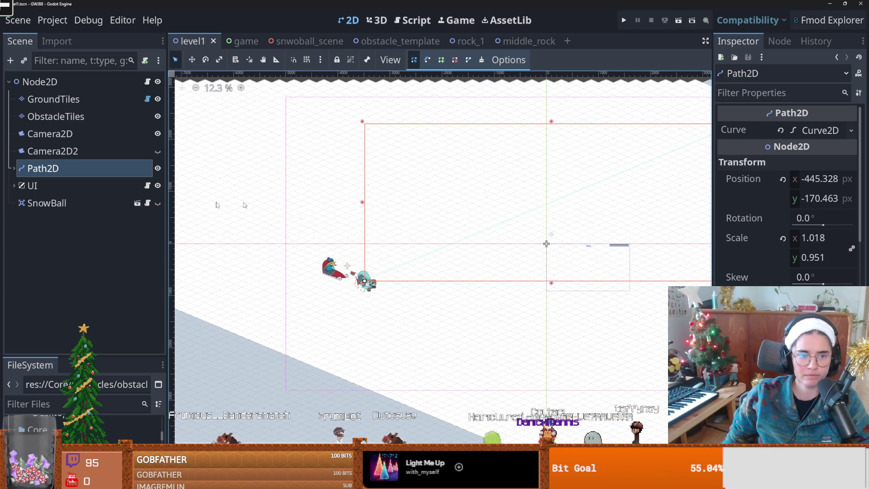
left_click(14, 168)
left_click(19, 186)
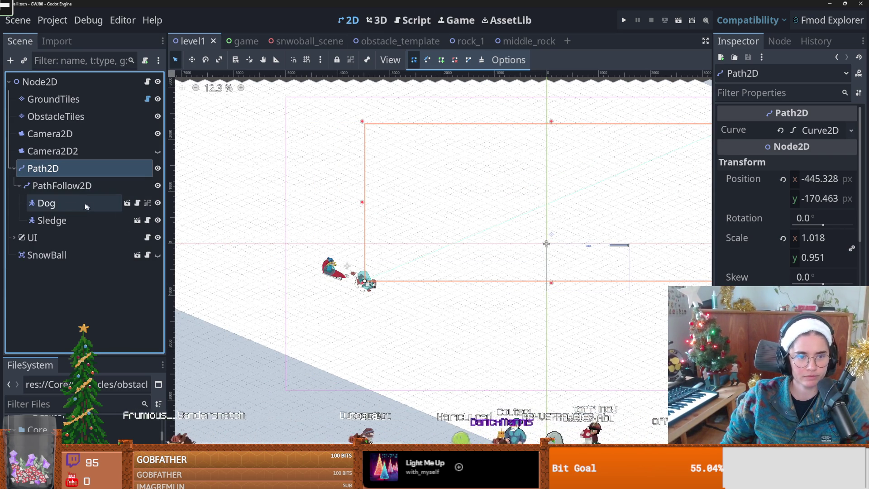
key("ctrl+s")
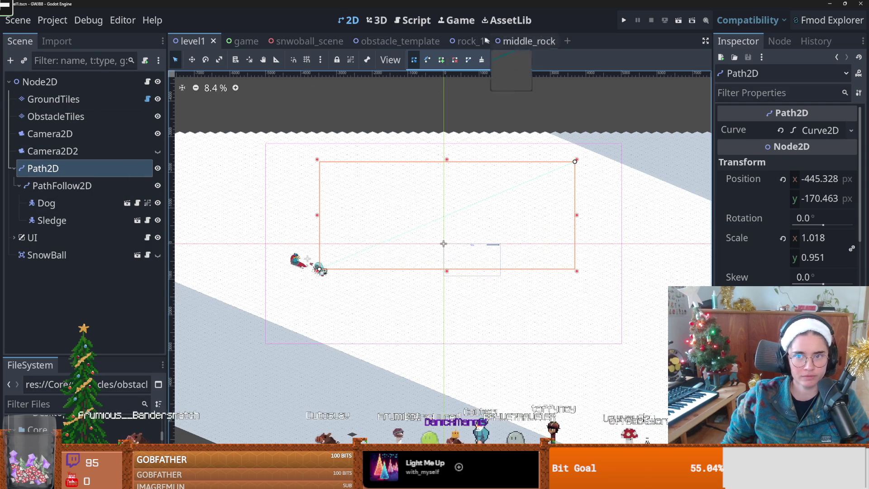
Back in level1, add middle_rock.tscn to GroundTiles' Obstacles scene collection
left_click(517, 42)
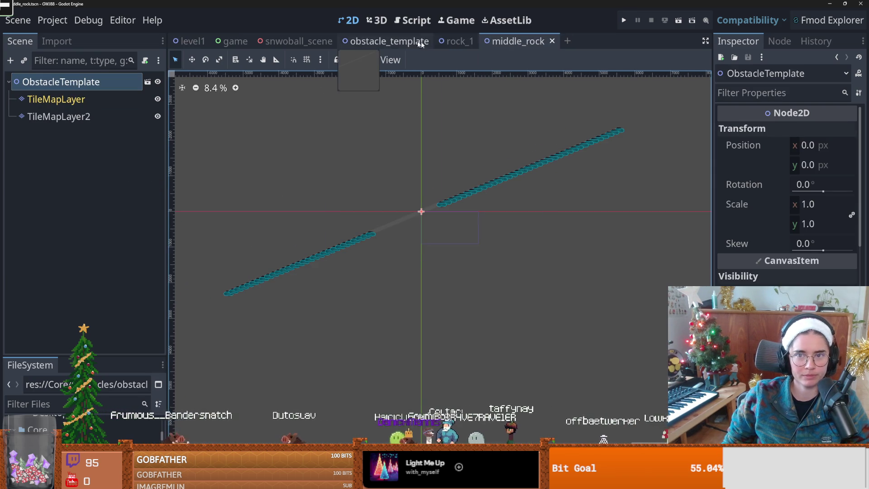
left_click(190, 41)
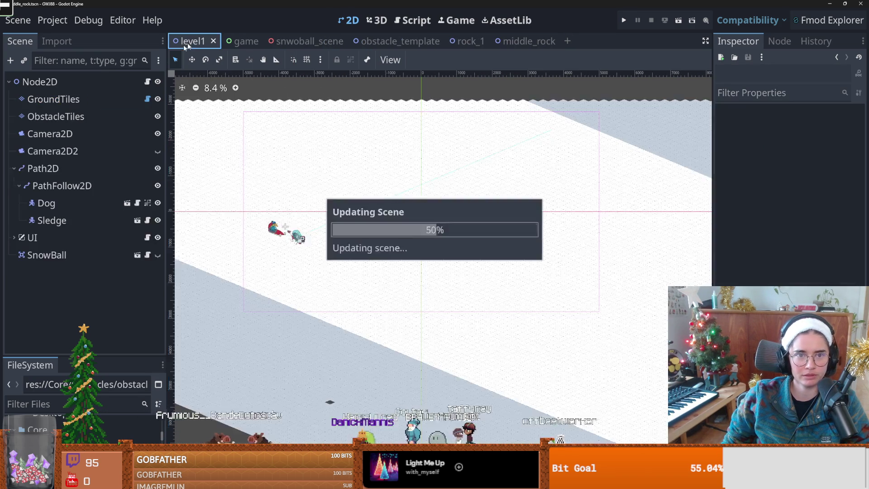
left_click(78, 99)
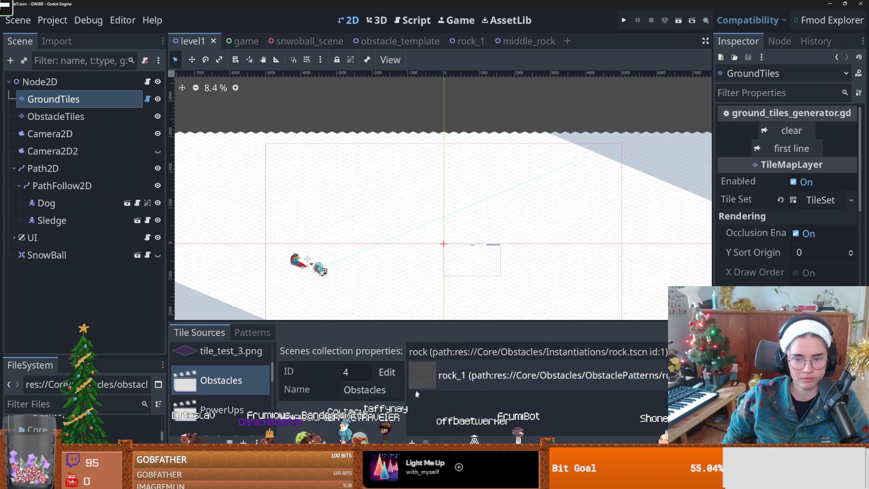
left_click(411, 441)
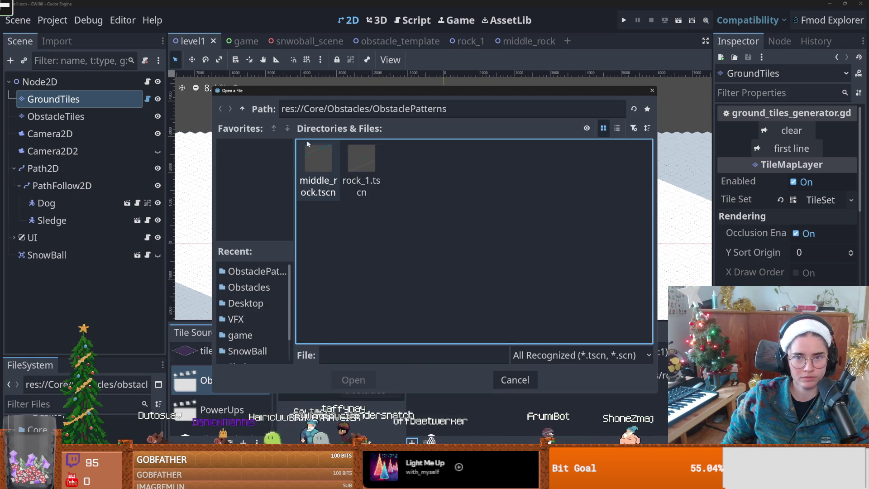
double_click(320, 160)
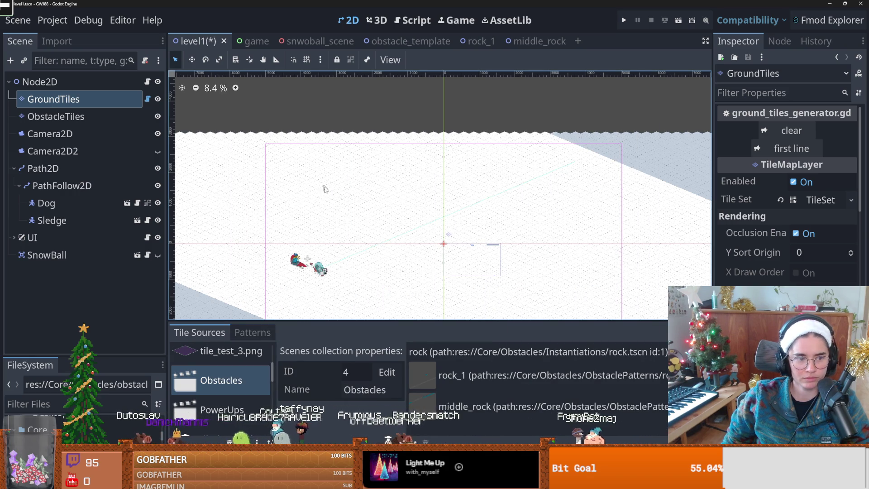
scroll(368, 233, "down", 3)
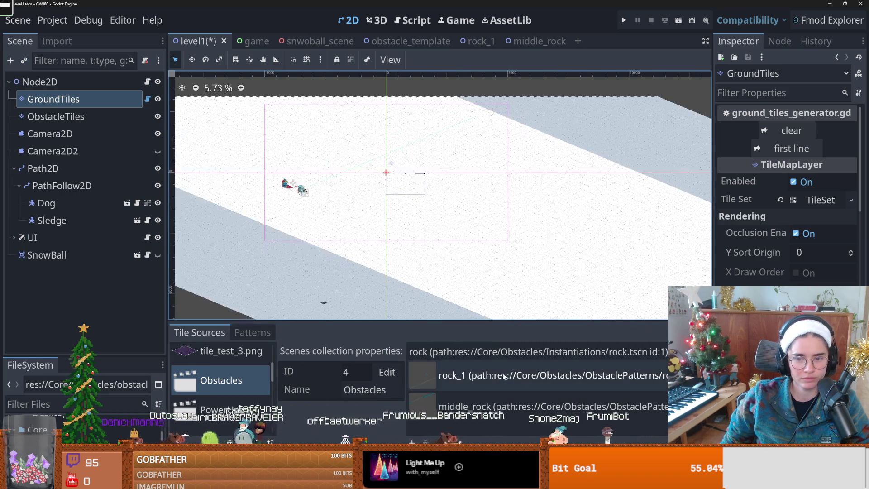
Save level1, switch to level_1.gd, enter 2 and place the caret on the set_cell line
key("ctrl+s")
key("ctrl+F3")
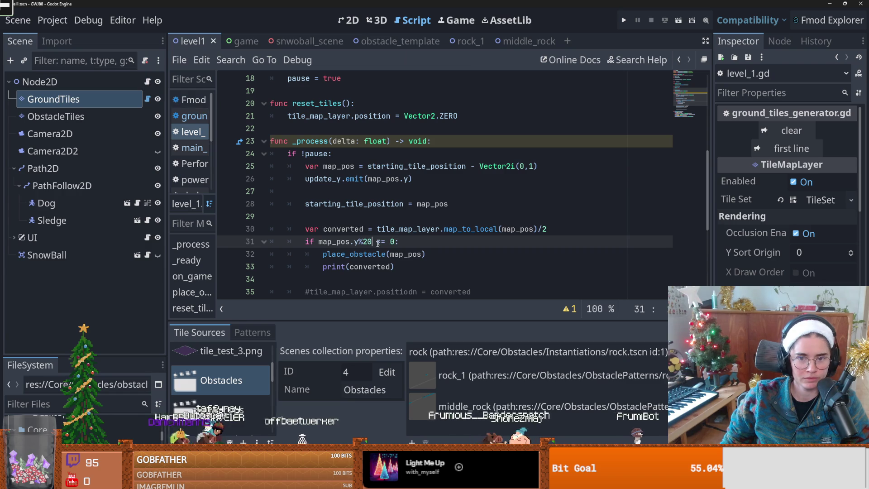
type("2")
key("ctrl+s")
scroll(441, 244, "down", 5)
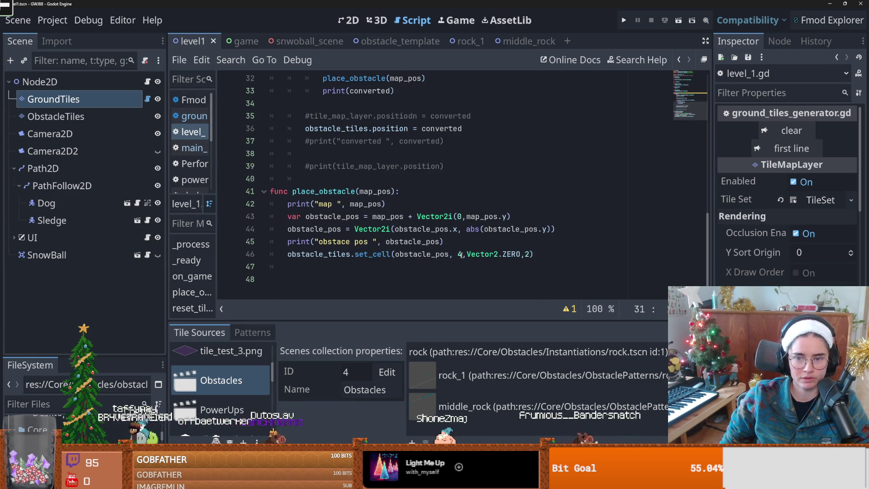
left_click(527, 252)
Run the game to test obstacle placement, stop it, and move down to line 48
left_click(623, 20)
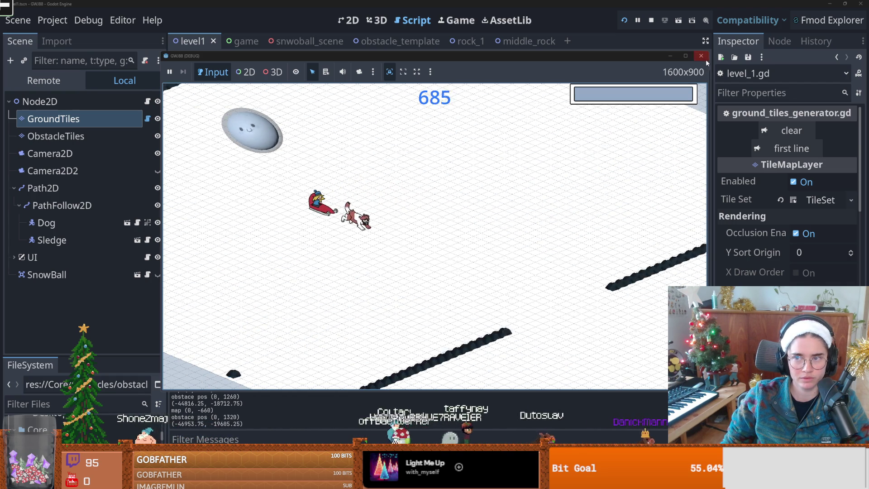
key("F8")
key("Escape")
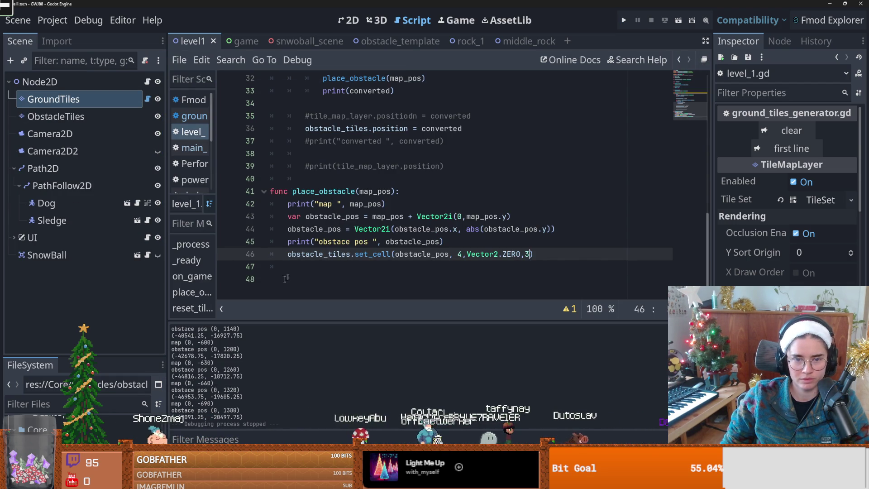
key("Down")
key("Down")
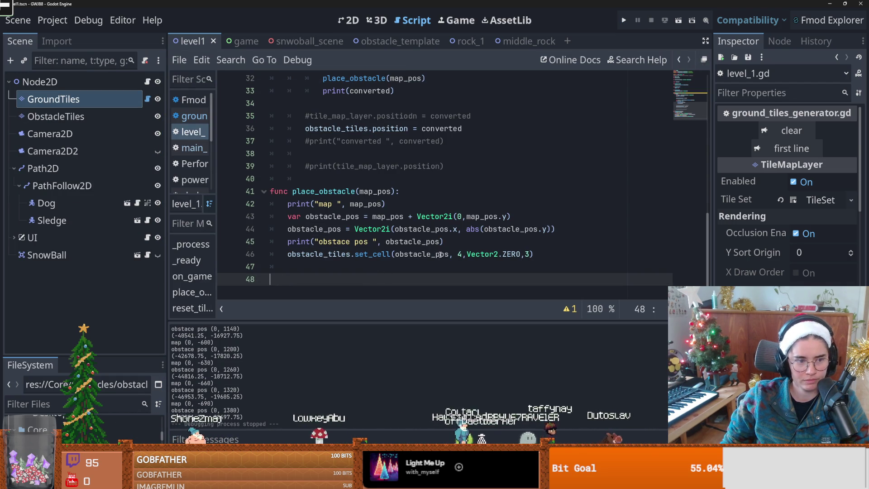
mouse_move(441, 251)
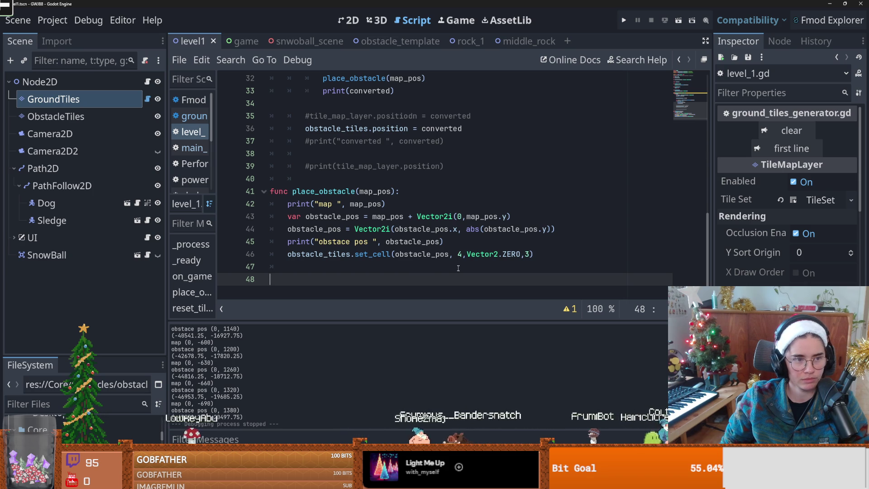
Create a new scene inheriting obstacle_template.tscn from the FileSystem dock
left_click(526, 41)
left_click(350, 20)
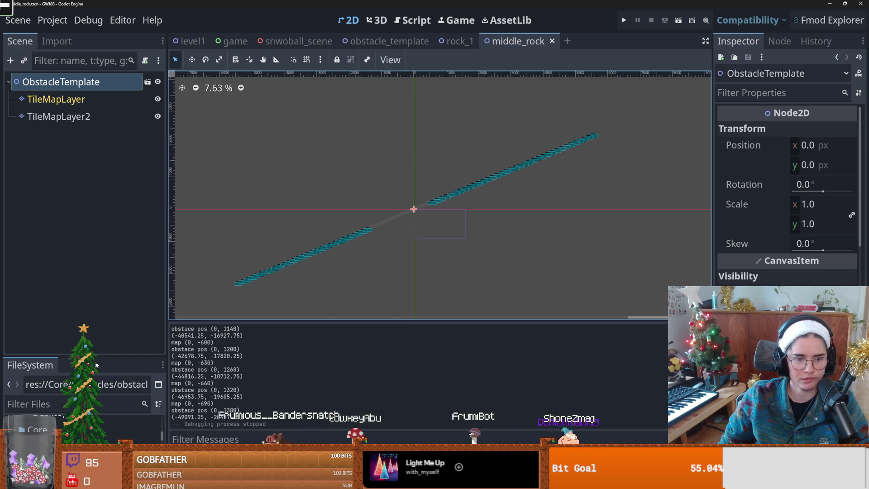
left_click_drag(99, 356, 99, 221)
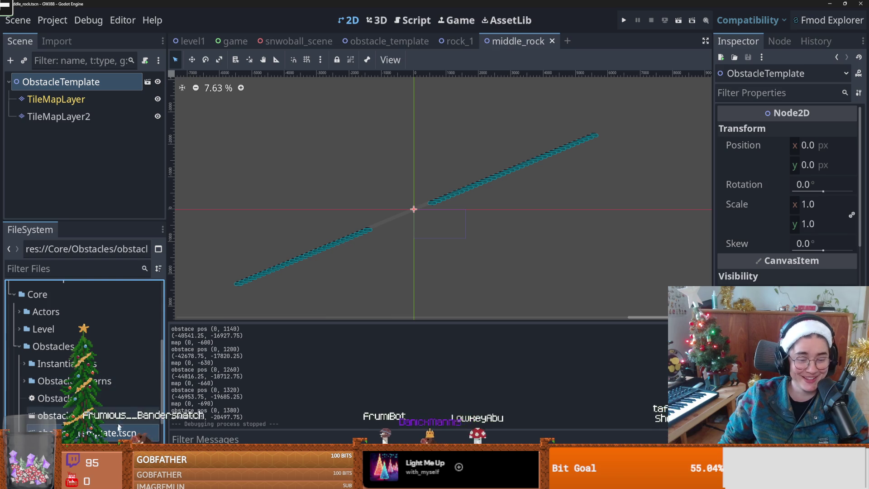
key("ctrl+d")
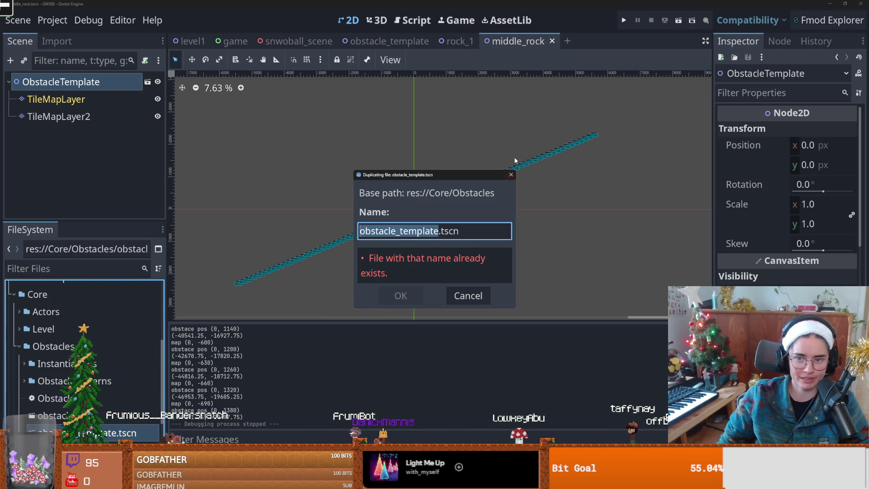
key("Escape")
right_click(86, 433)
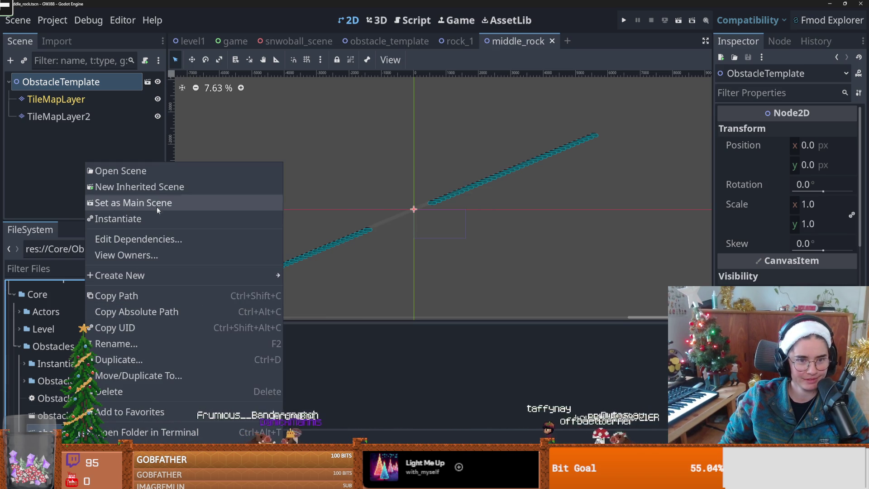
left_click(153, 188)
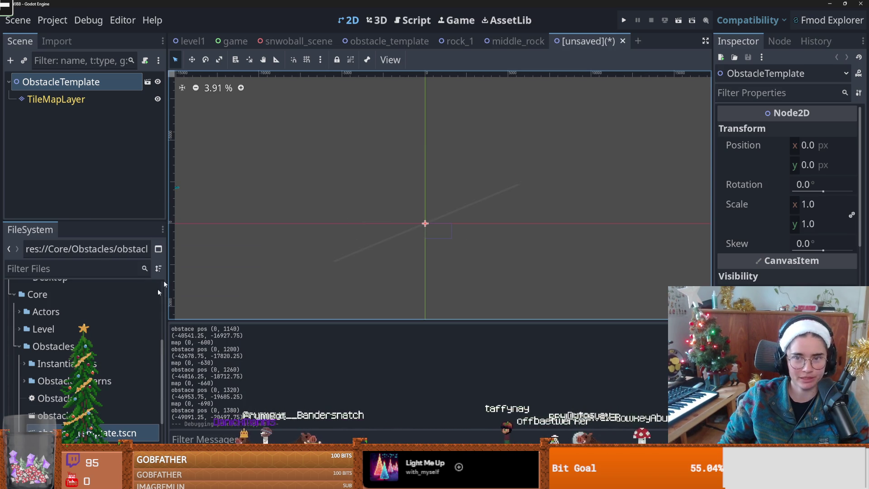
In middle_rock, erase part of TileMapLayer2's lower rock line, redraw a short segment, and save
left_click(504, 45)
right_click(381, 227)
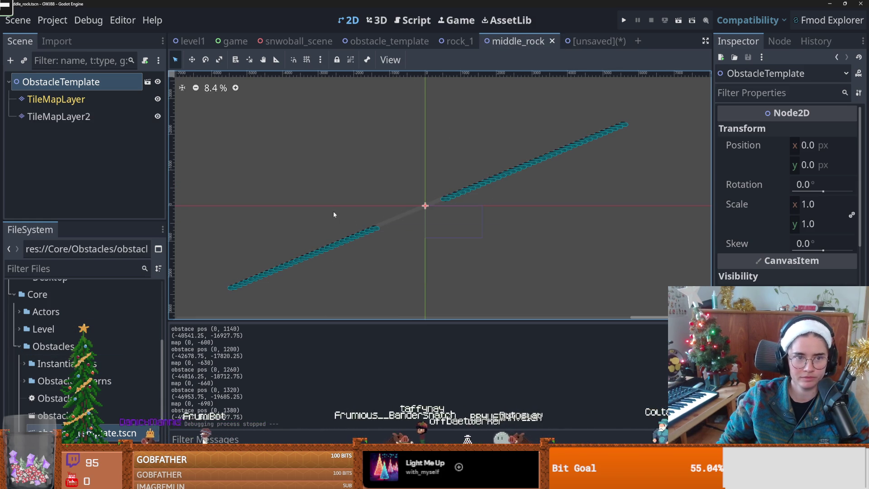
left_click(59, 117)
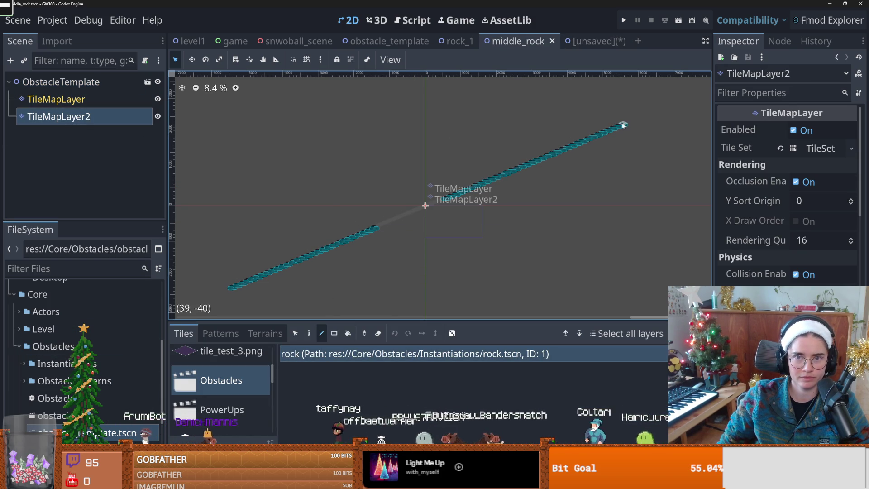
left_click(384, 41)
left_click(516, 41)
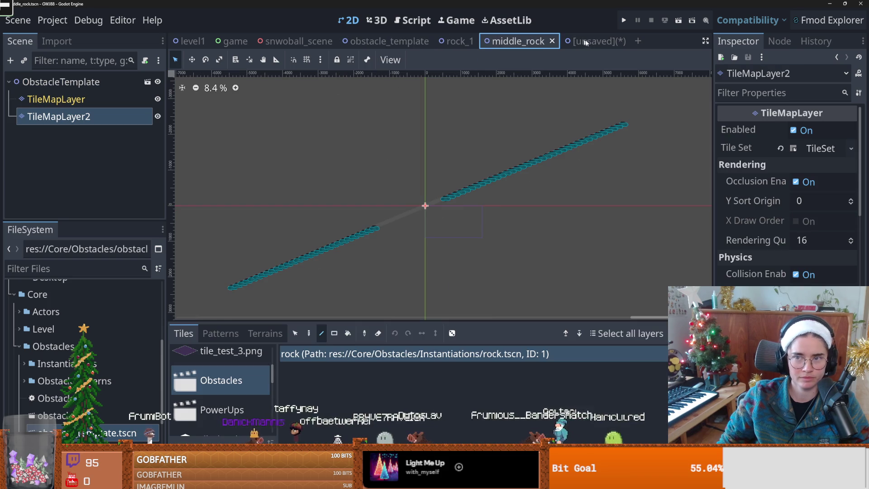
mouse_move(343, 237)
left_mouse_down()
mouse_move(301, 258)
mouse_move(585, 148)
mouse_move(363, 197)
left_mouse_up()
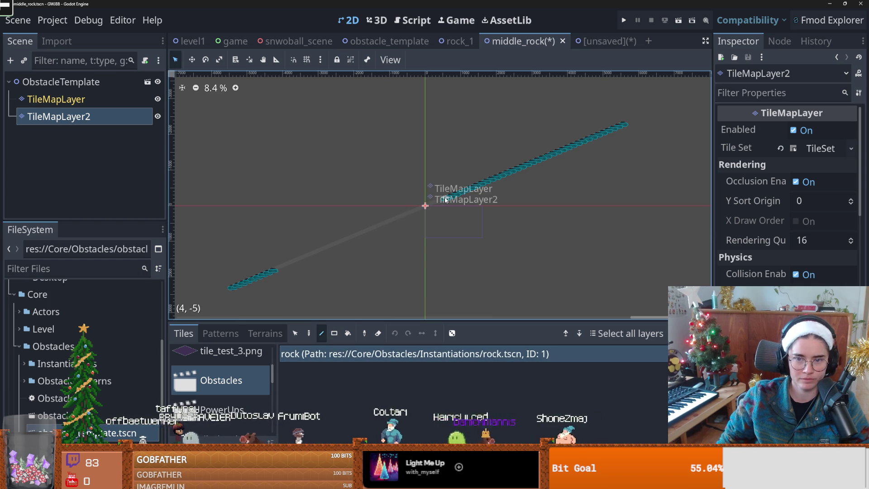
left_click_drag(357, 235, 351, 238)
scroll(374, 232, "down", 1)
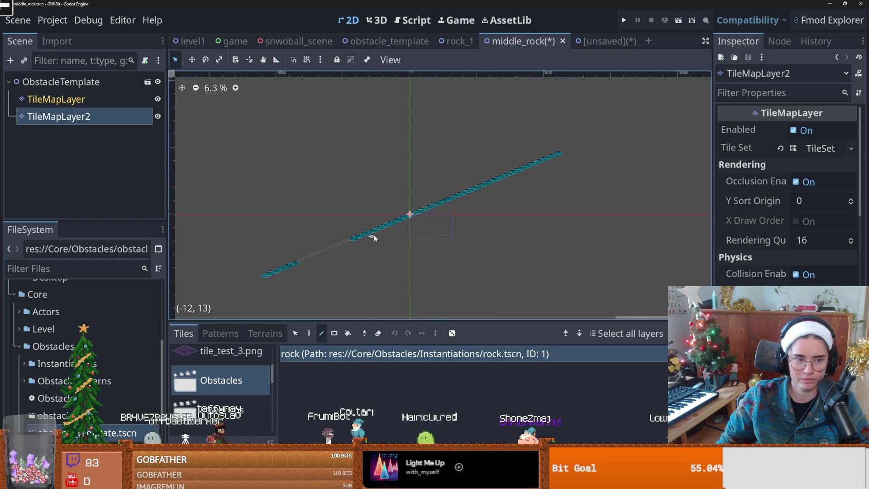
left_click(109, 85)
left_click(109, 86)
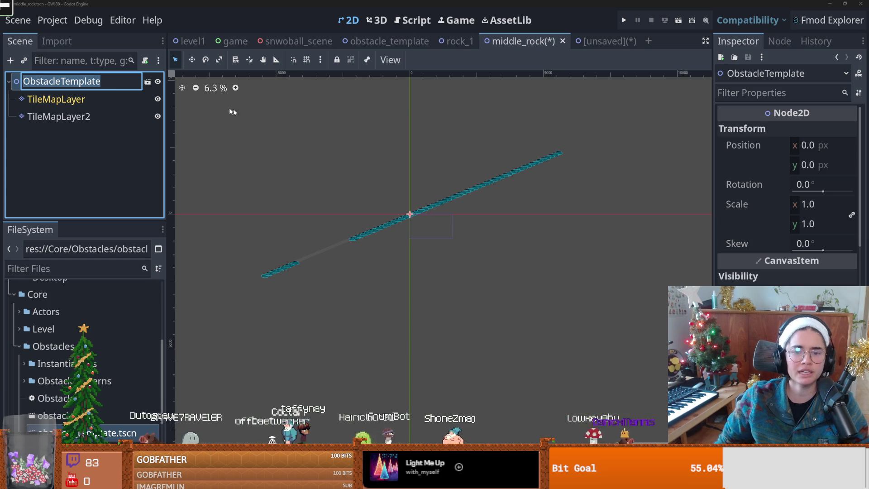
left_click(318, 140)
key("ctrl+s")
left_click(585, 40)
Copy middle_rock's rock tile layer and paste it into the new inherited scene
scroll(421, 215, "up", 2)
right_click(417, 227)
left_click(380, 233)
scroll(383, 233, "up", 1)
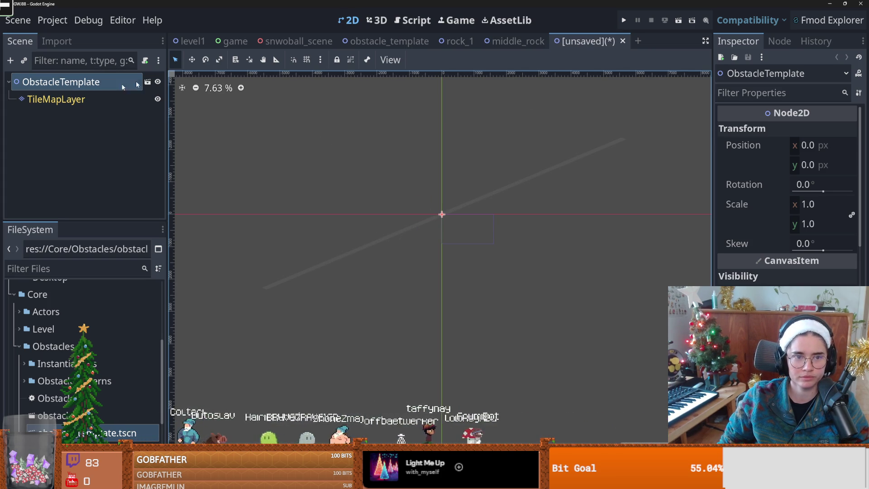
left_click(516, 41)
left_click(600, 41)
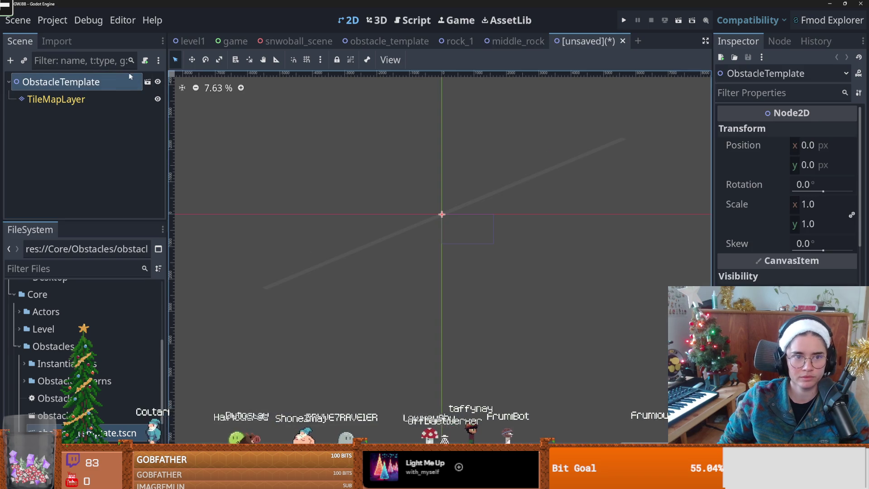
key("ctrl+v")
scroll(422, 210, "up", 1)
scroll(472, 219, "up", 1)
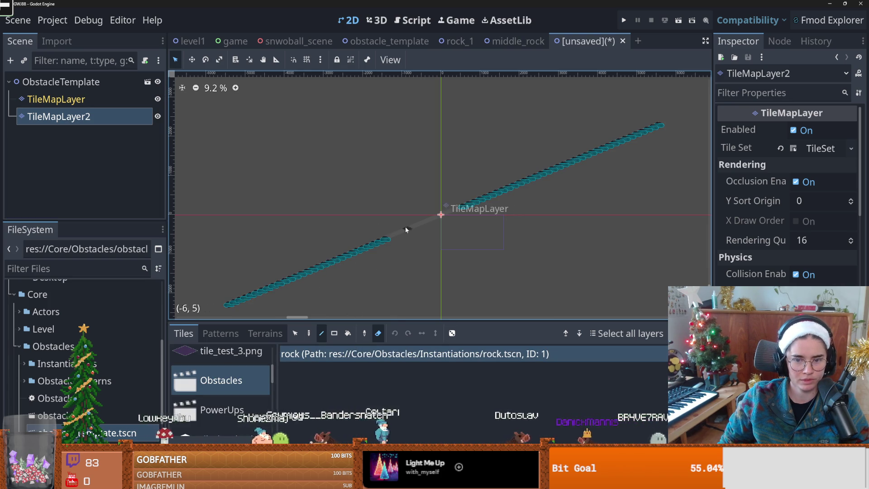
Switch to single-tile painting, undo an accidental ring of tiles, and reselect TileMapLayer2
left_click(308, 333)
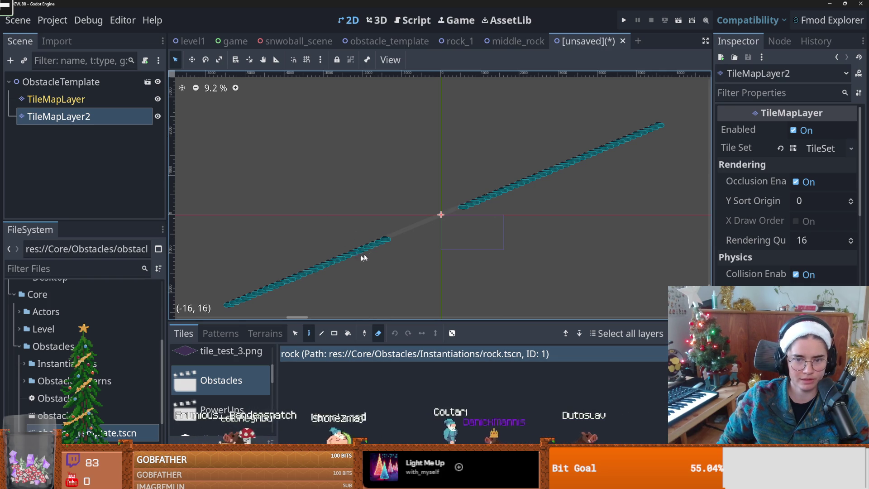
mouse_move(337, 291)
left_mouse_down()
mouse_move(479, 240)
mouse_move(502, 272)
left_mouse_up()
scroll(482, 229, "down", 1)
key("ctrl+z")
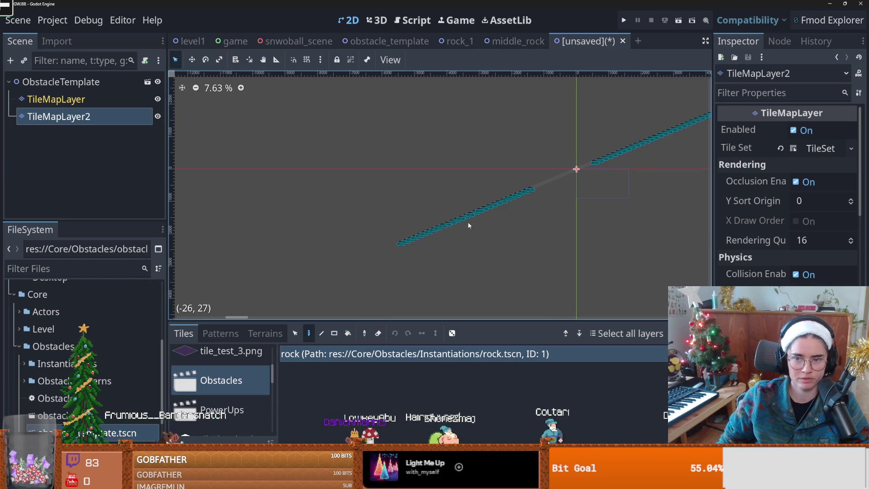
scroll(251, 397, "up", 1)
mouse_move(505, 207)
left_mouse_down()
mouse_move(482, 227)
mouse_move(466, 214)
mouse_move(485, 223)
mouse_move(516, 200)
mouse_move(493, 203)
left_mouse_up()
left_click(157, 99)
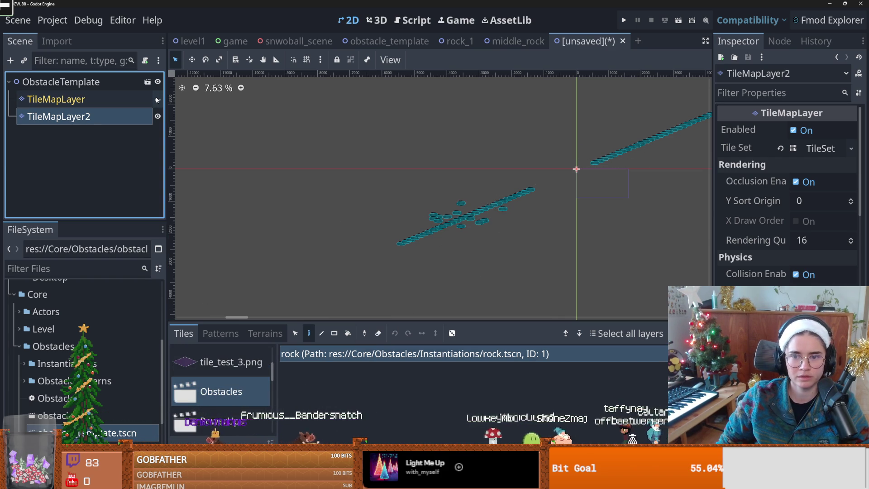
left_click(118, 98)
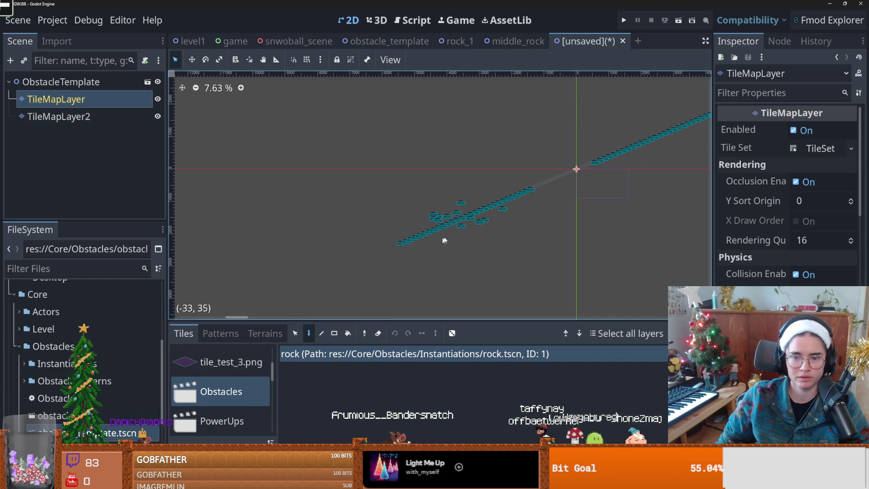
left_click(158, 116)
key("ctrl+z")
key("Down")
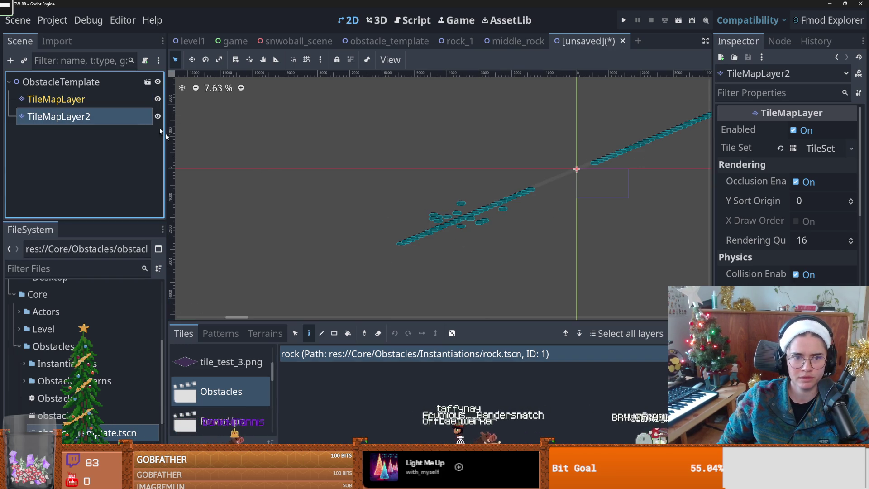
scroll(338, 306, "down", 2)
Erase a rectangular area of TileMapLayer2's tiles, then reselect the TileMapLayer node
left_click(334, 333)
left_click(378, 333)
left_click_drag(569, 196, 308, 298)
scroll(435, 276, "down", 1)
left_click(158, 116)
left_click(158, 116)
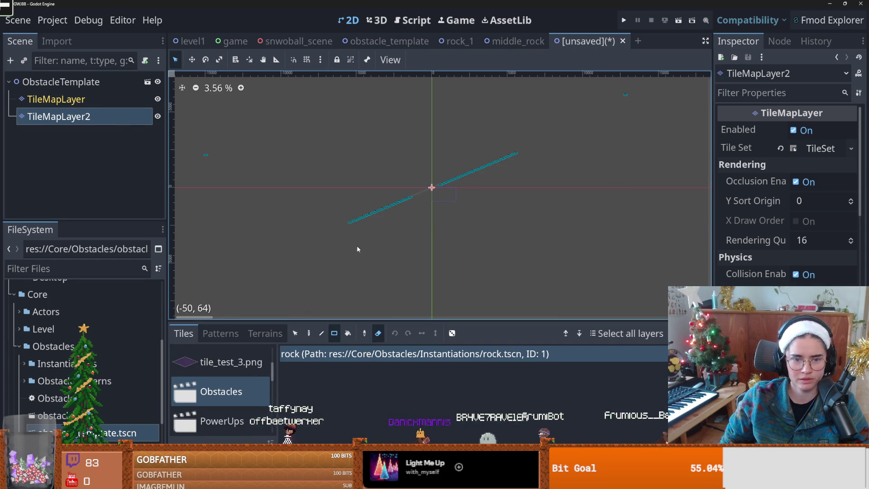
scroll(357, 245, "up", 1)
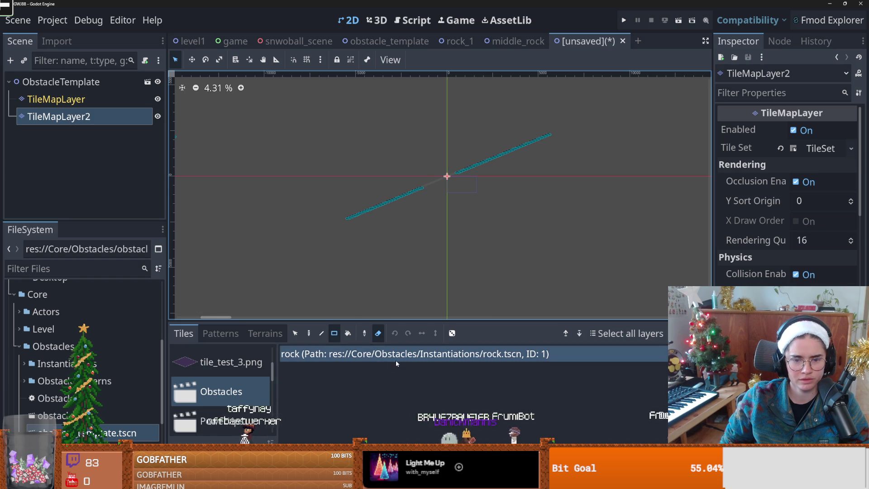
scroll(389, 204, "up", 5)
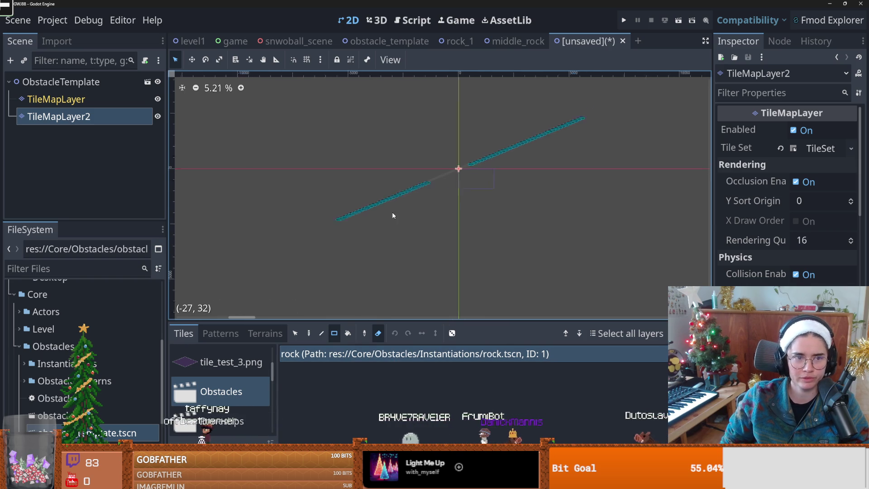
scroll(406, 243, "up", 3)
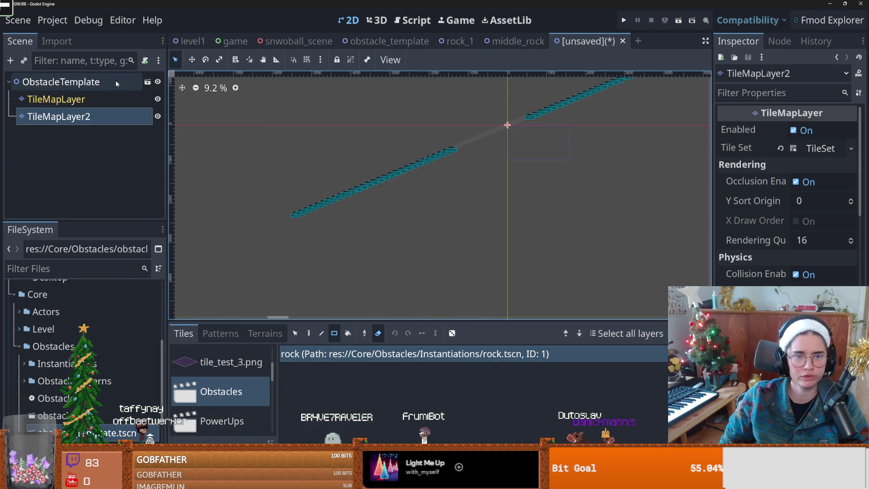
left_click(385, 41)
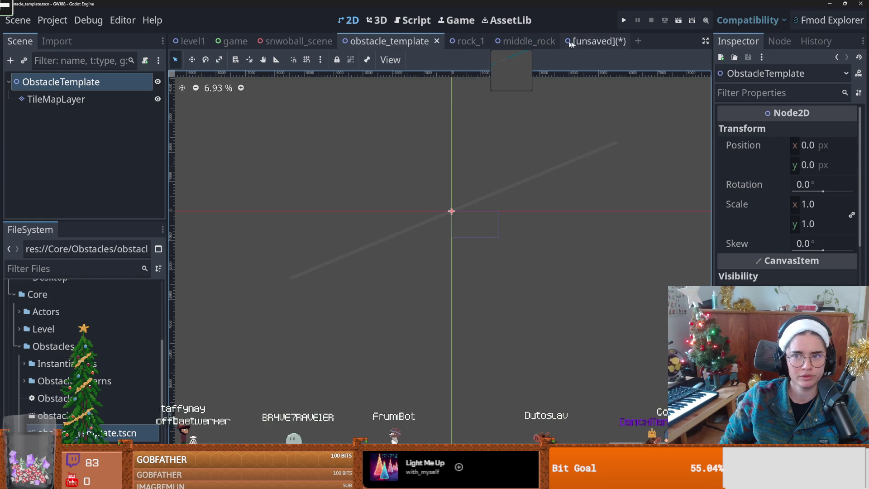
left_click(593, 41)
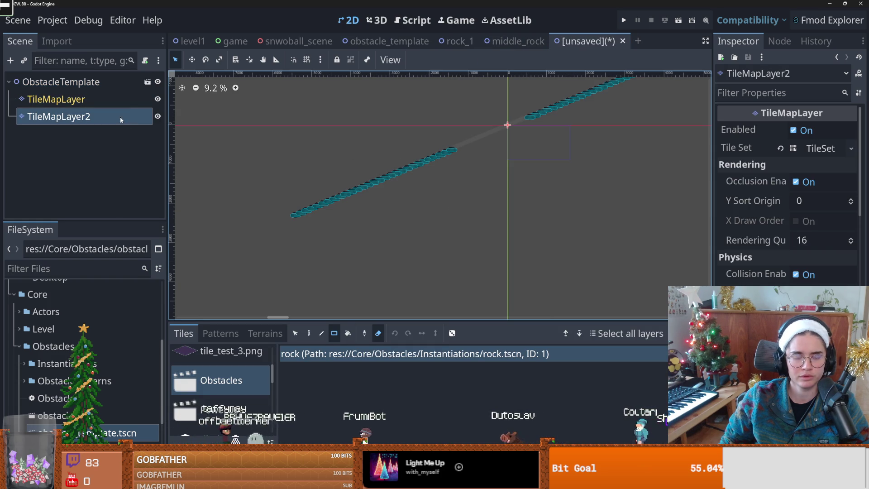
left_click(112, 100)
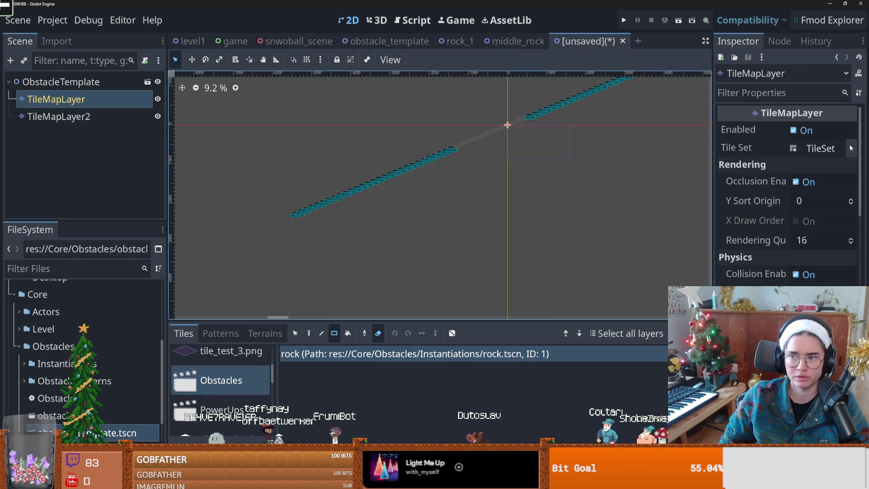
Delete TileMapLayer2 and add a fresh TileMapLayer node under ObstacleTemplate
right_click(113, 117)
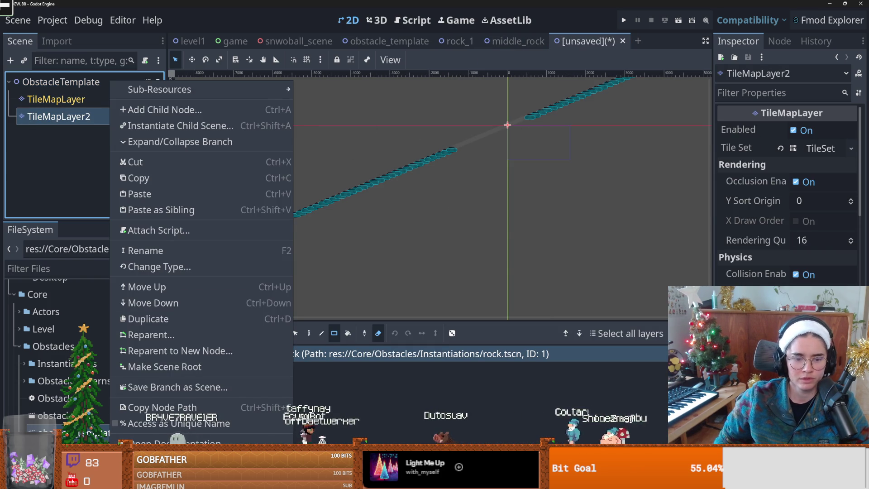
key("Delete")
key("Return")
left_click(75, 81)
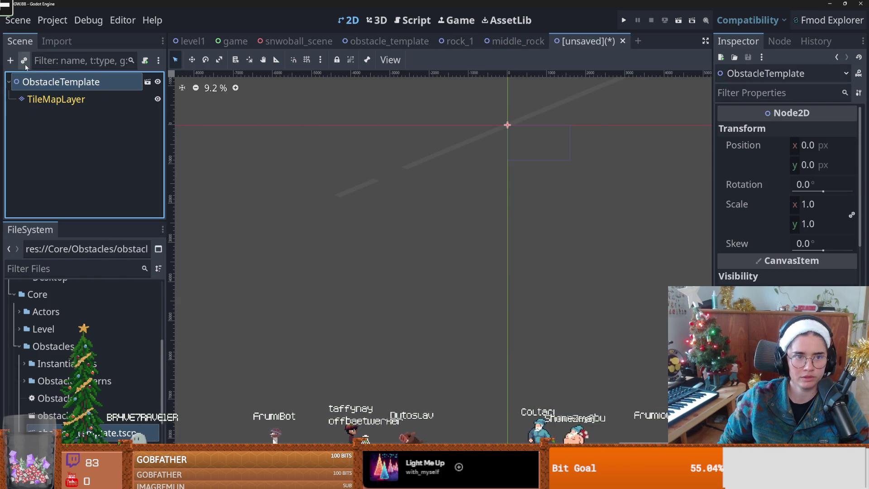
left_click(24, 61)
key("Escape")
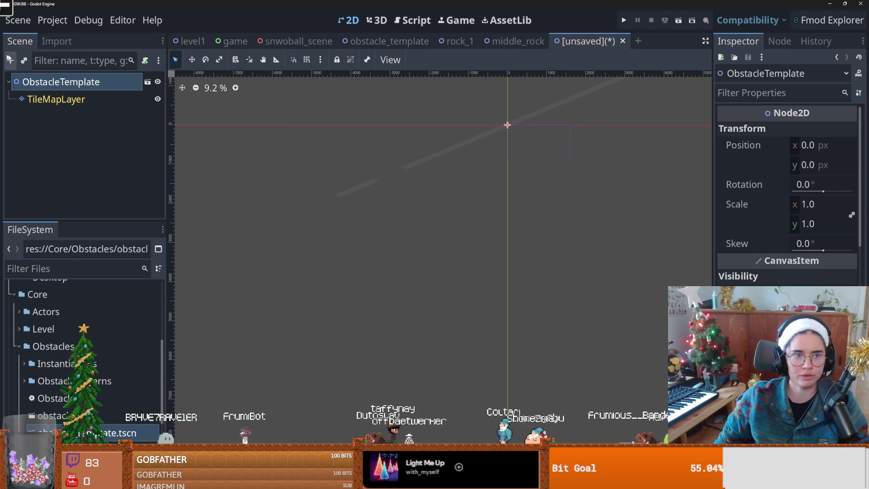
left_click(11, 60)
type("tilemap")
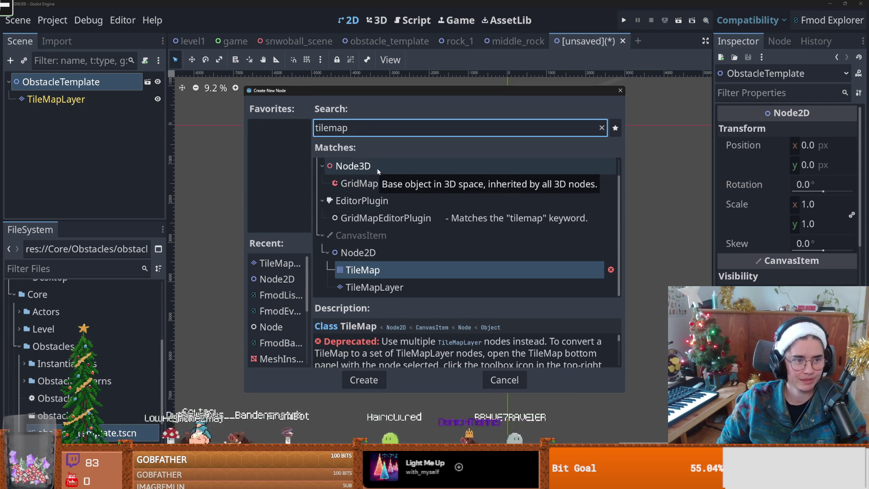
double_click(374, 287)
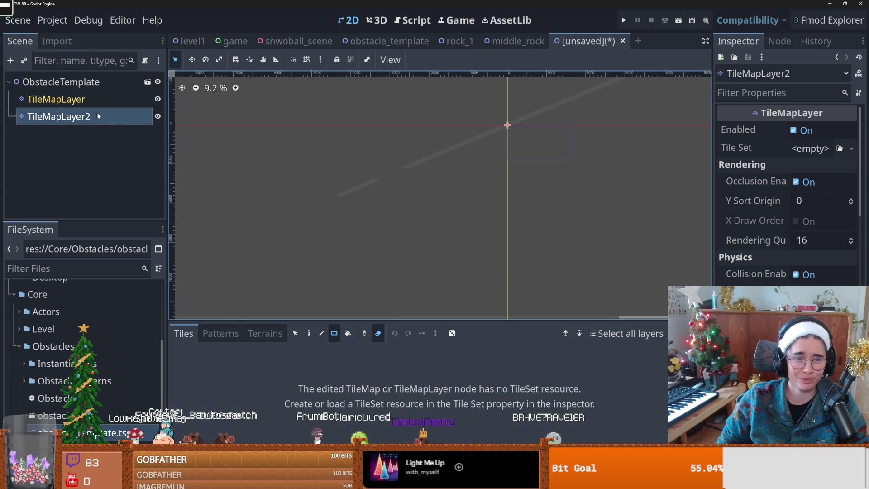
Copy TileMapLayer's TileSet into the new TileMapLayer2, then compare with obstacle_template
left_click(77, 86)
left_click(57, 99)
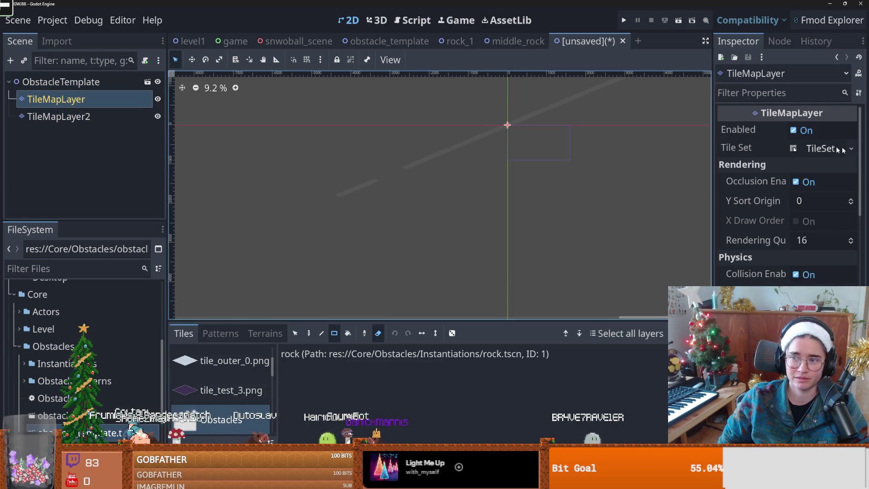
left_click(850, 149)
key("Escape")
left_click(59, 116)
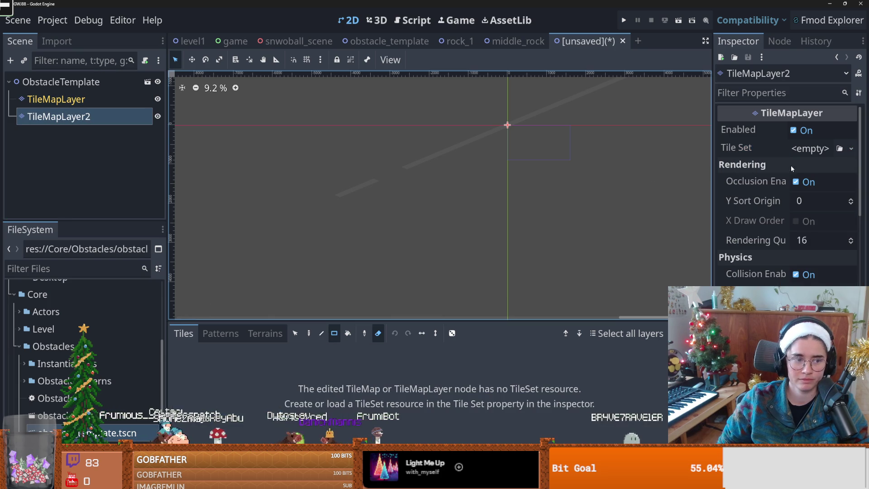
left_click(849, 146)
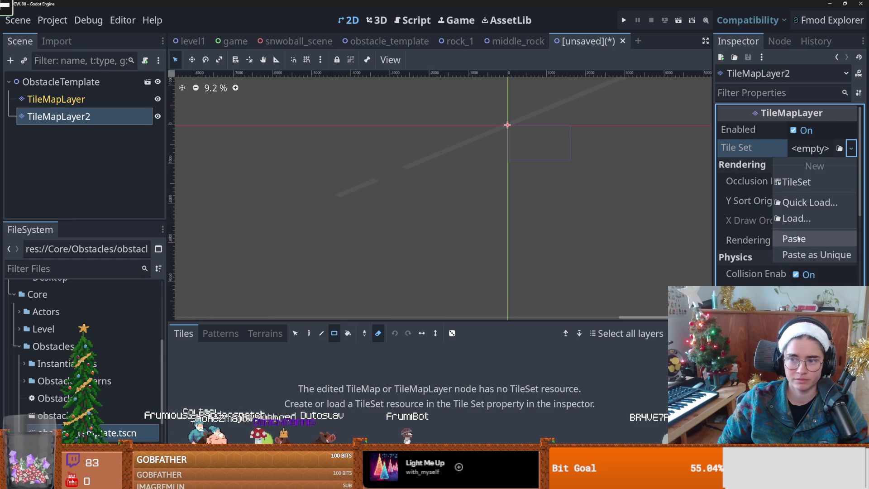
left_click(806, 238)
scroll(275, 197, "up", 2)
scroll(440, 183, "down", 3)
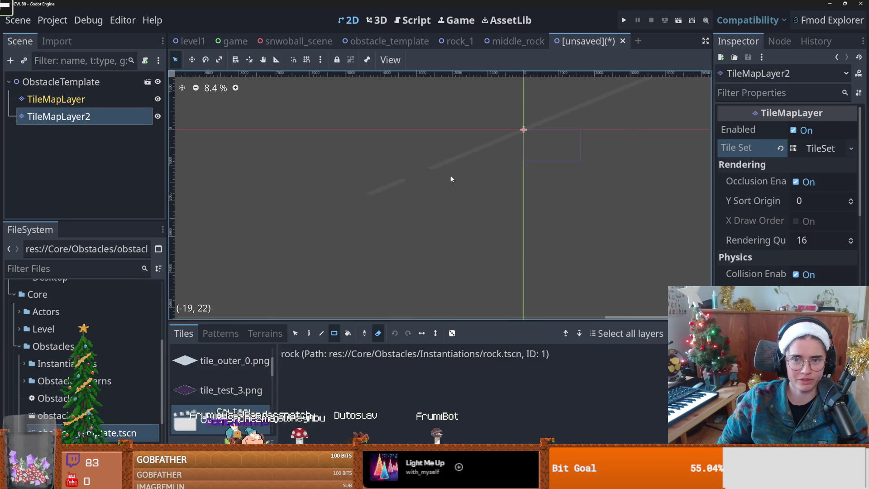
left_click(91, 97)
left_click(385, 41)
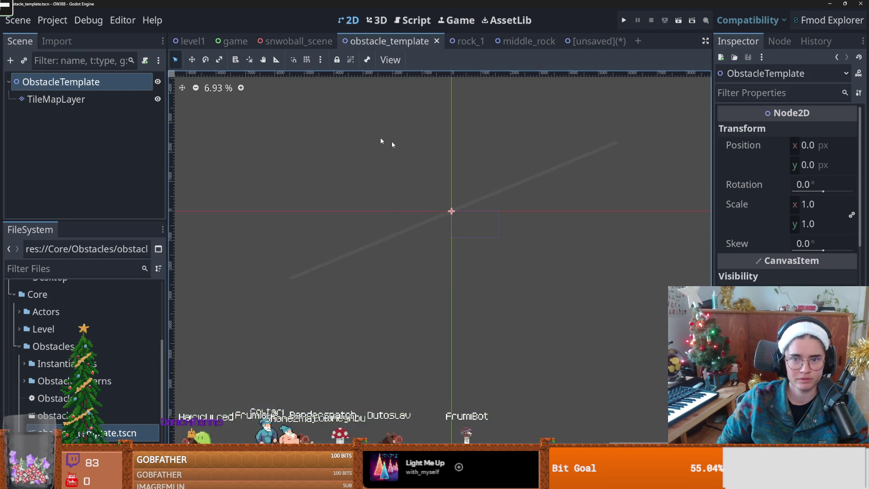
left_click(572, 42)
scroll(402, 170, "up", 3)
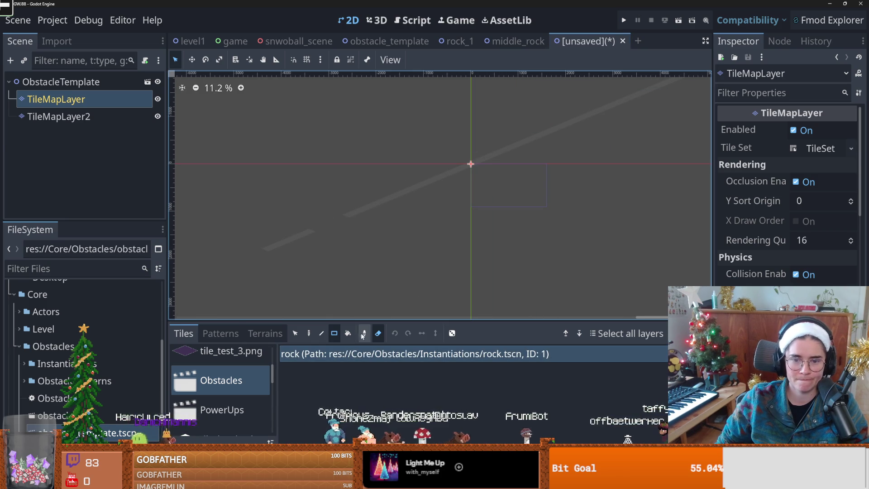
Paint a long diagonal rock run to the centre and a short lower-left run, then open Save Scene As
scroll(519, 178, "down", 1)
mouse_move(663, 109)
left_mouse_down()
mouse_move(513, 150)
mouse_move(385, 223)
mouse_move(292, 253)
left_mouse_up()
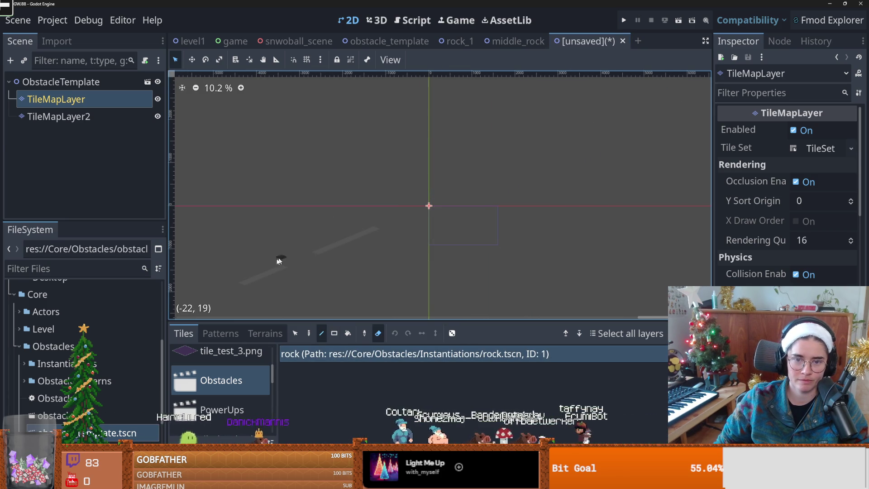
left_click(58, 117)
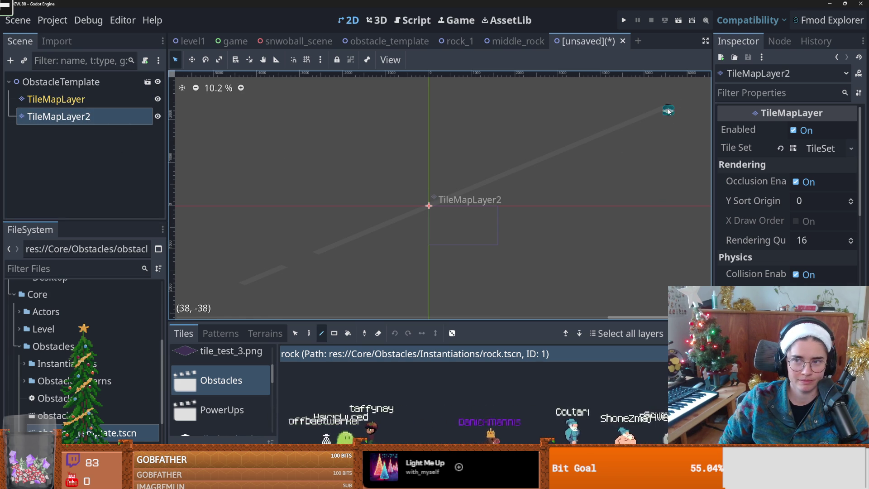
left_click_drag(645, 116, 365, 235)
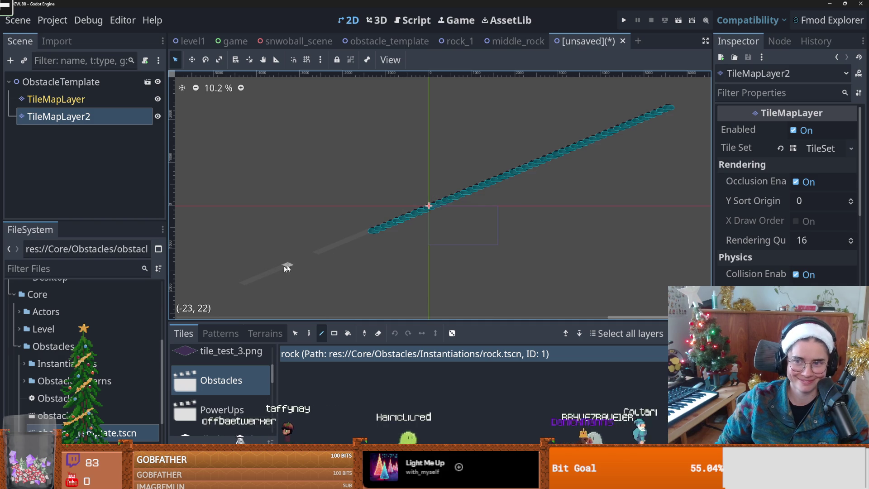
left_click_drag(251, 284, 323, 254)
scroll(393, 251, "down", 1)
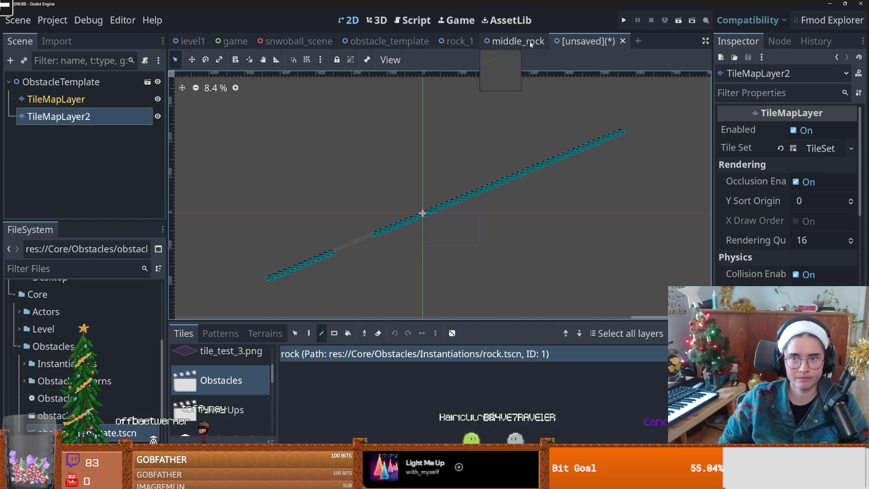
key("ctrl+s")
Save the pattern as left_rock.tscn and start a new scene inheriting obstacle_template.tscn
type("left_")
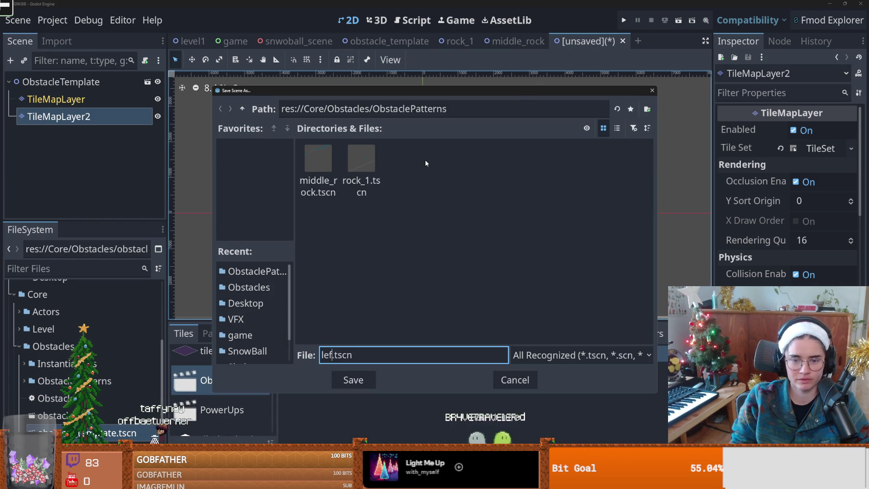
type("rock")
key("Return")
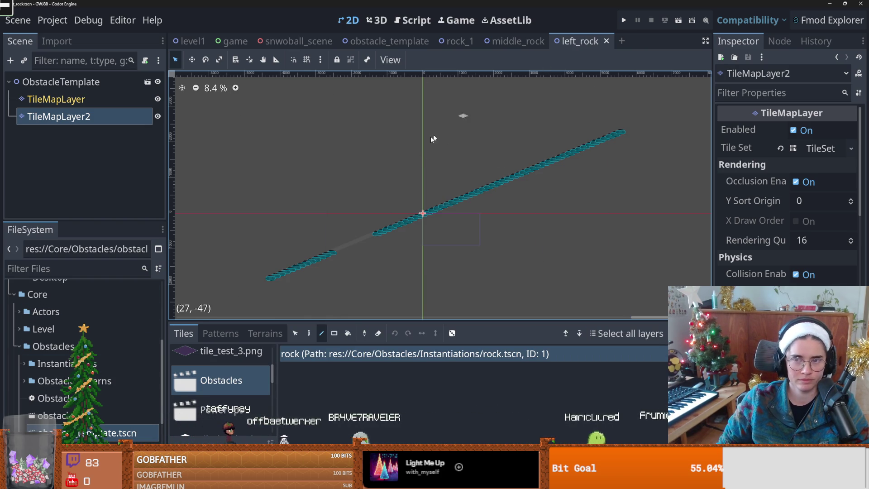
right_click(90, 433)
left_click(136, 195)
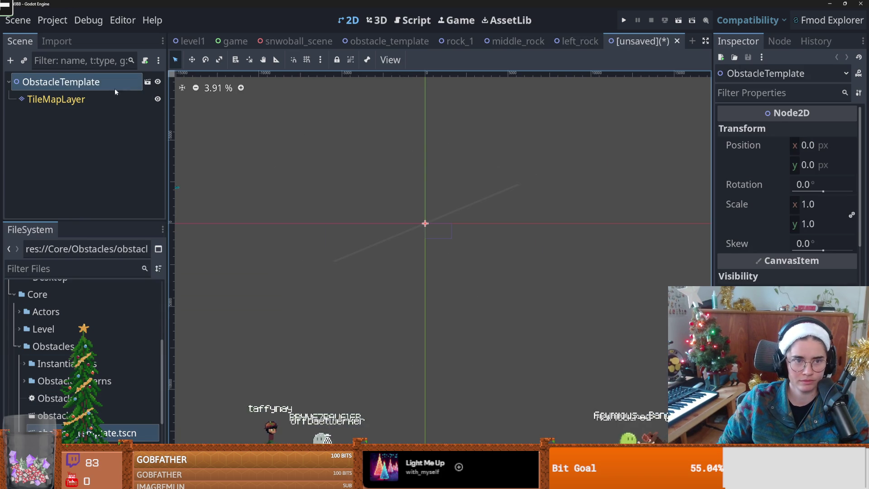
Add a TileMapLayer2 node and paste the copied rock TileSet into it
left_click(9, 60)
type("tilemap")
key("Down")
key("Return")
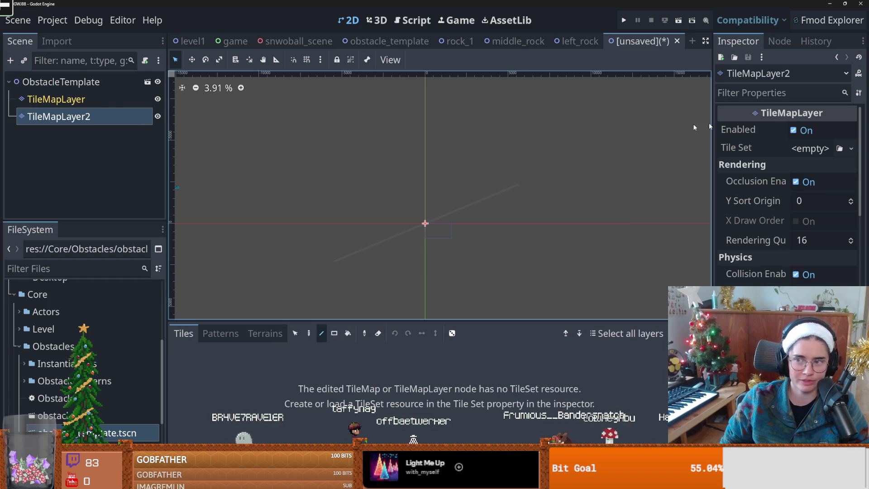
left_click(851, 148)
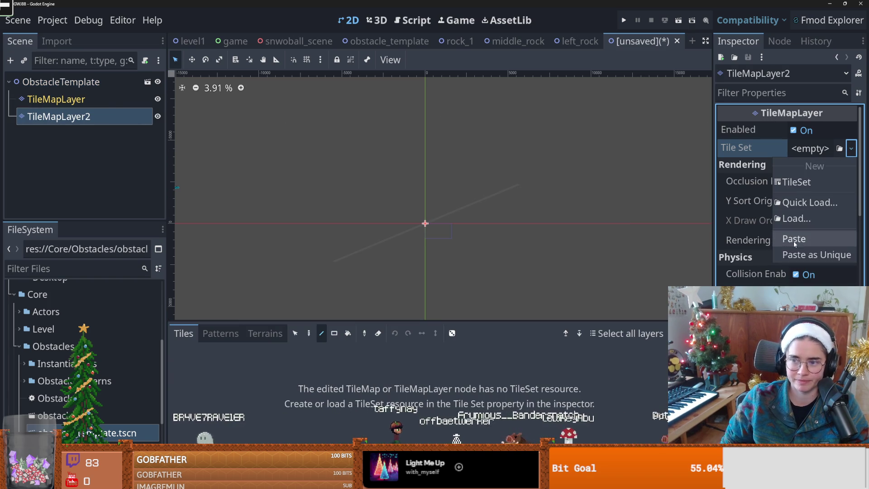
left_click(794, 239)
Paint a diagonal run of rock tiles from lower left to the centre, then begin saving
scroll(374, 262, "up", 4)
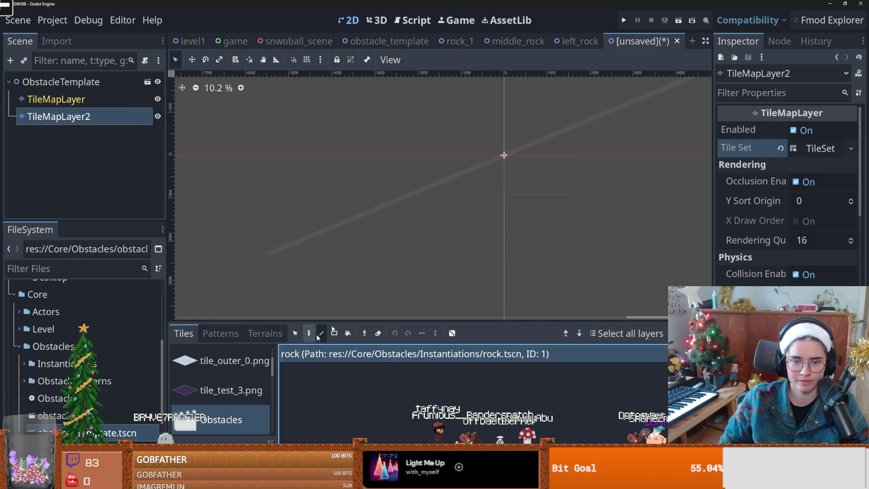
scroll(441, 217, "down", 3)
left_click_drag(302, 279, 479, 201)
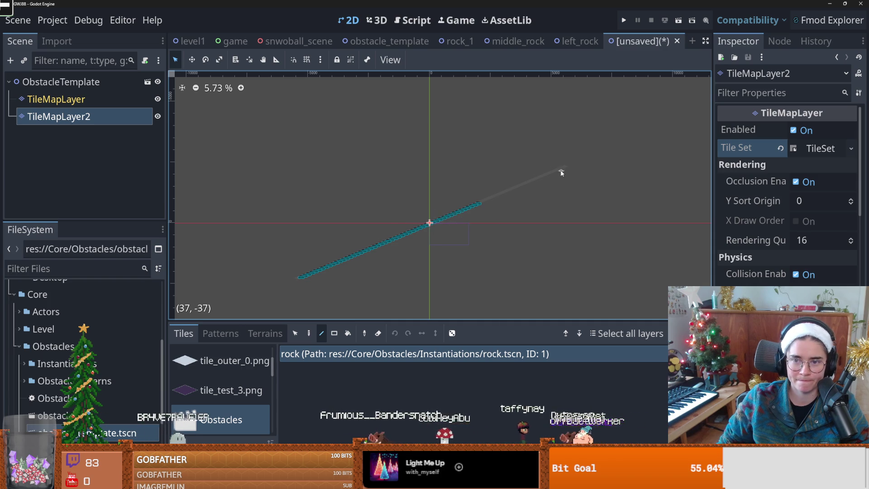
key("ctrl+s")
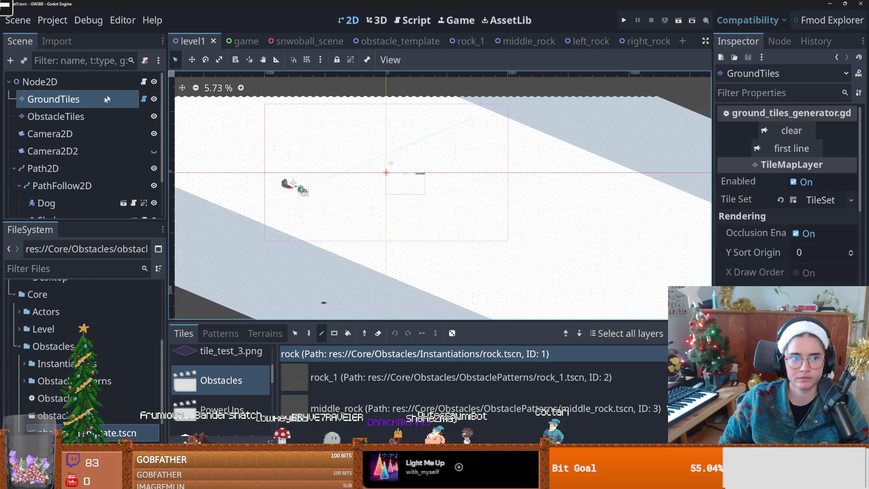
left_click(144, 81)
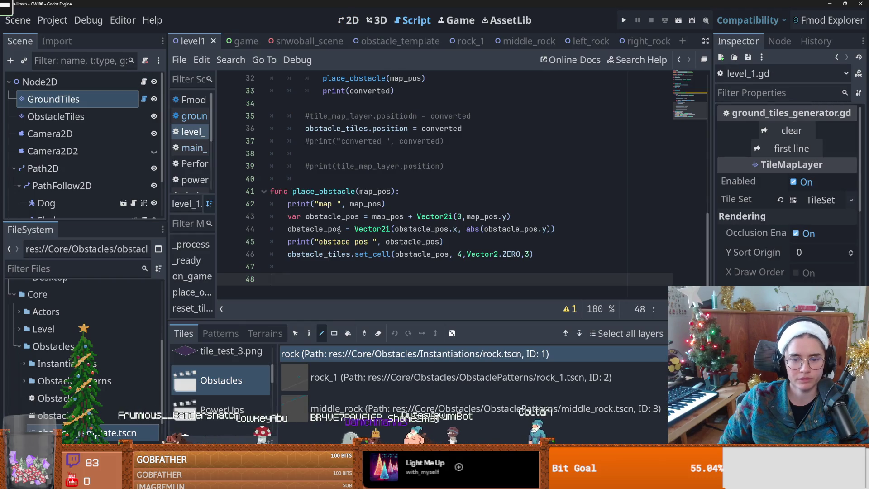
left_click(367, 405)
left_click(407, 435)
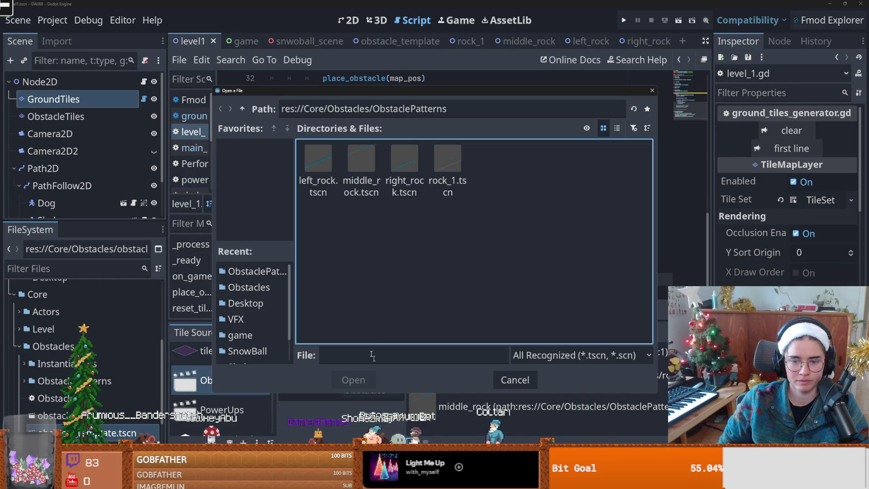
left_click(390, 169)
left_click(354, 377)
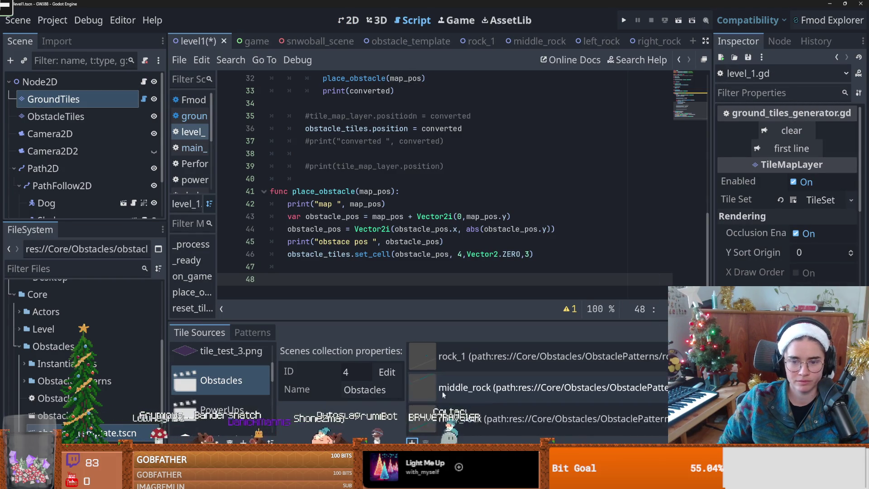
left_click(411, 440)
left_click(314, 162)
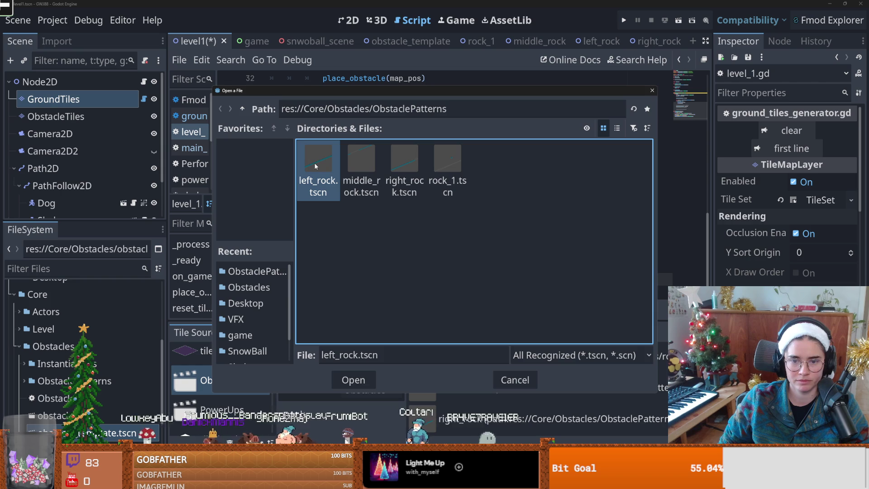
left_click(353, 380)
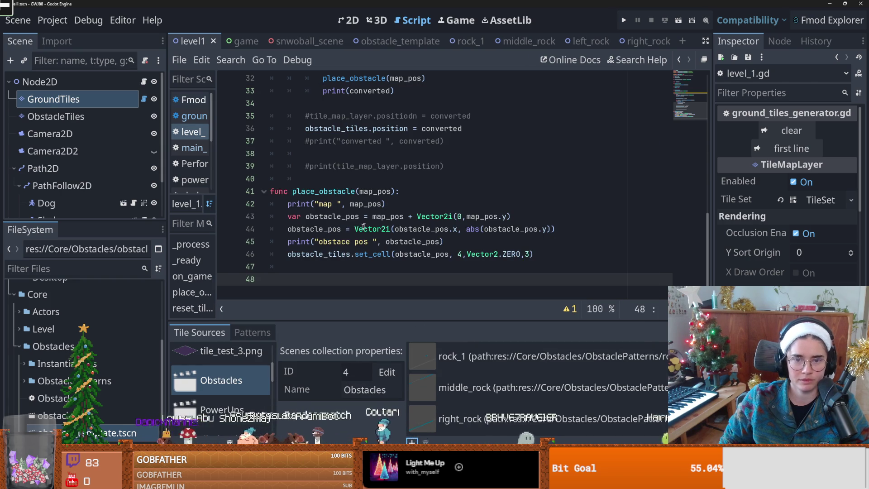
scroll(370, 223, "up", 5)
scroll(432, 239, "down", 5)
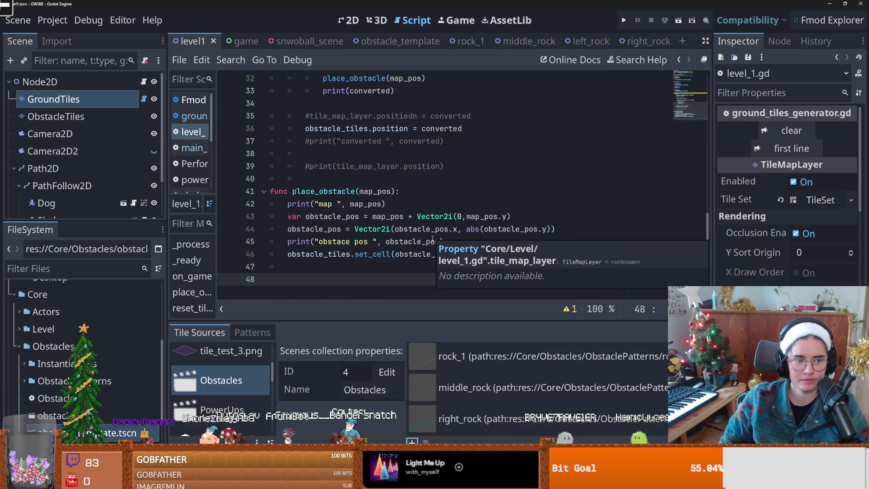
Tidy the lines around the map print statement in level_1.gd, saving as you go
key("ctrl+s")
left_click(453, 206)
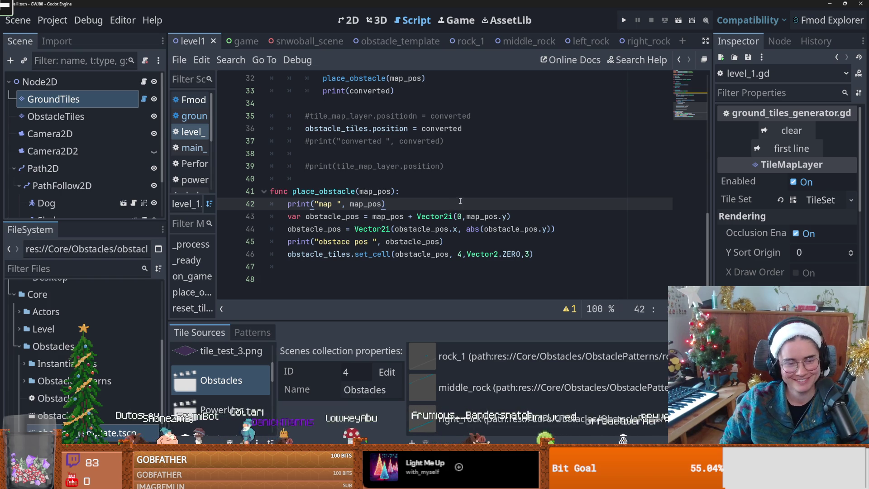
key("ctrl+s")
key("Down")
key("End")
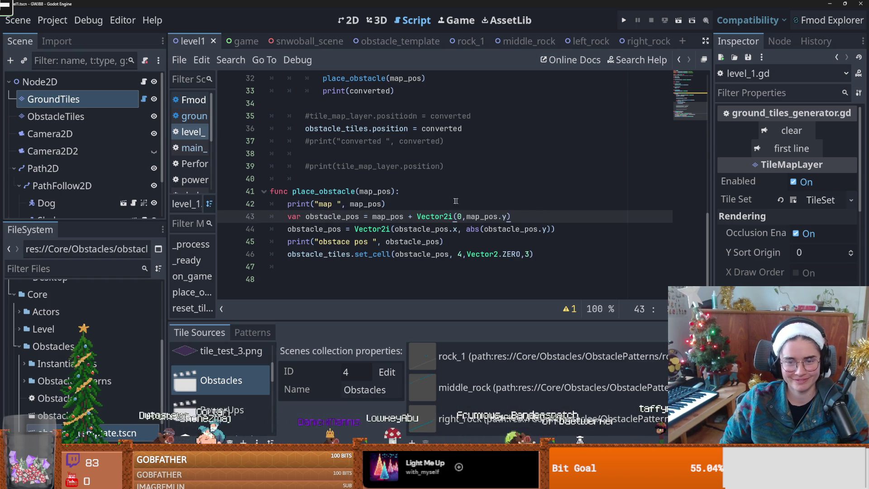
left_click(405, 202)
key("BackSpace")
key("ctrl+s")
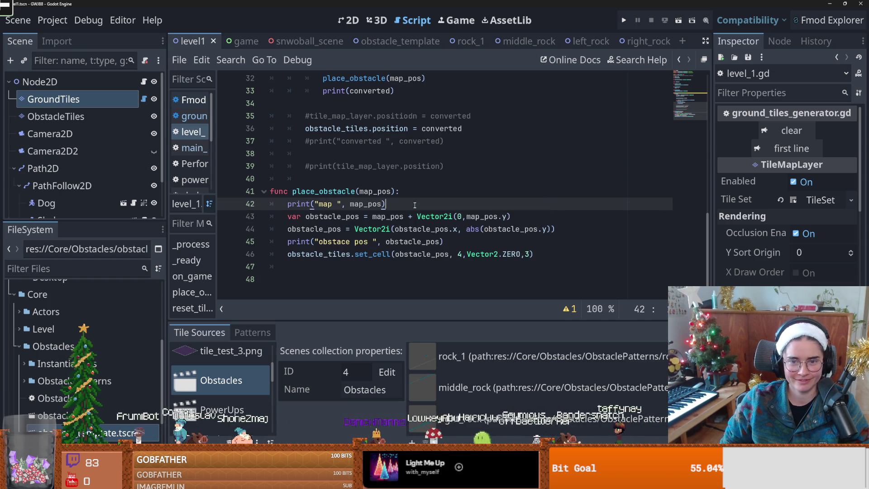
key("ctrl+s")
key("ctrl+s")
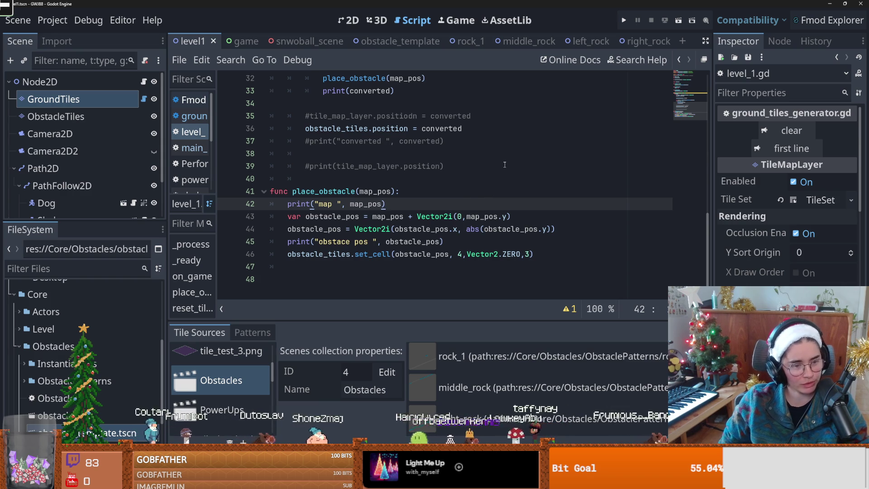
key("ctrl+s")
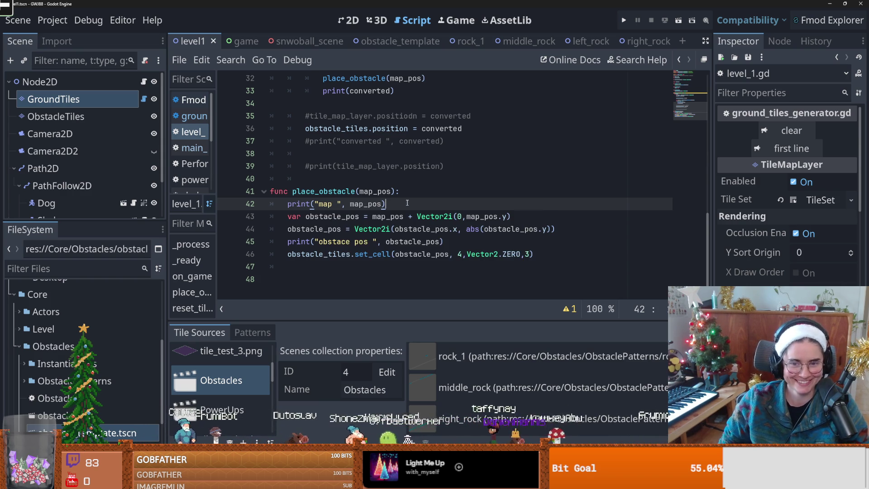
key("Return")
key("ctrl+s")
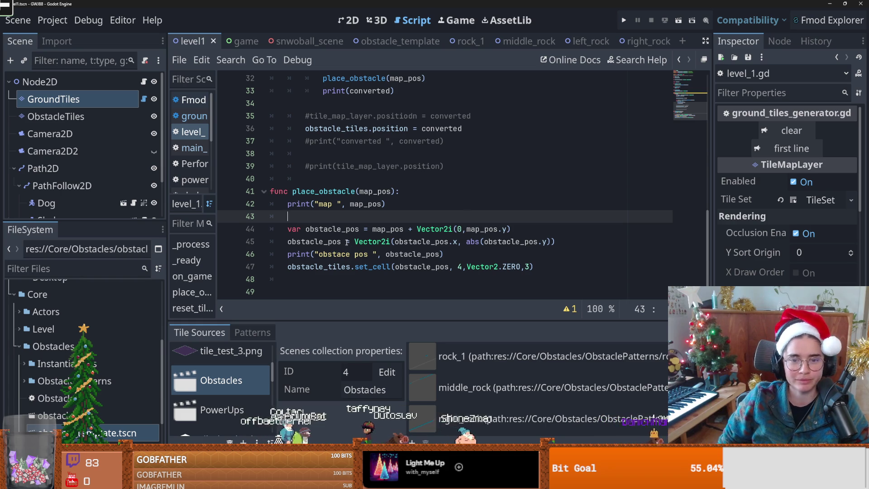
key("BackSpace")
key("ctrl+s")
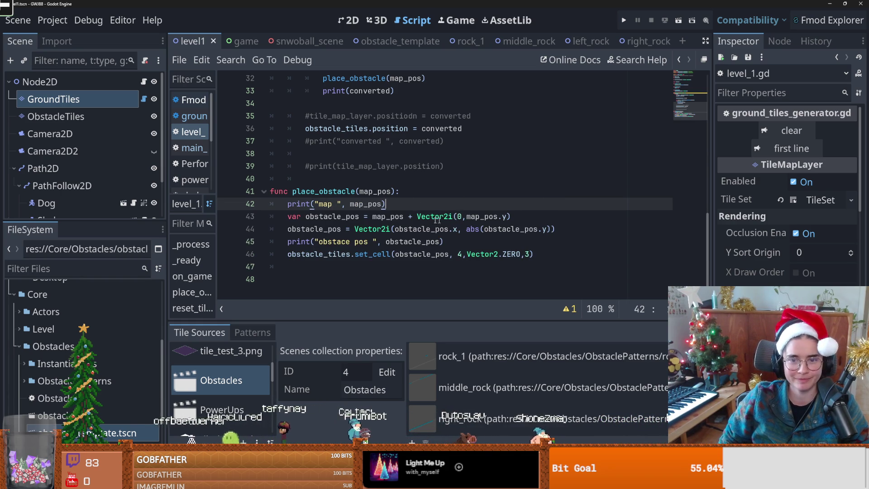
Add 'var obstacles = [2,3,4,5]' below the map print line and save
double_click(379, 217)
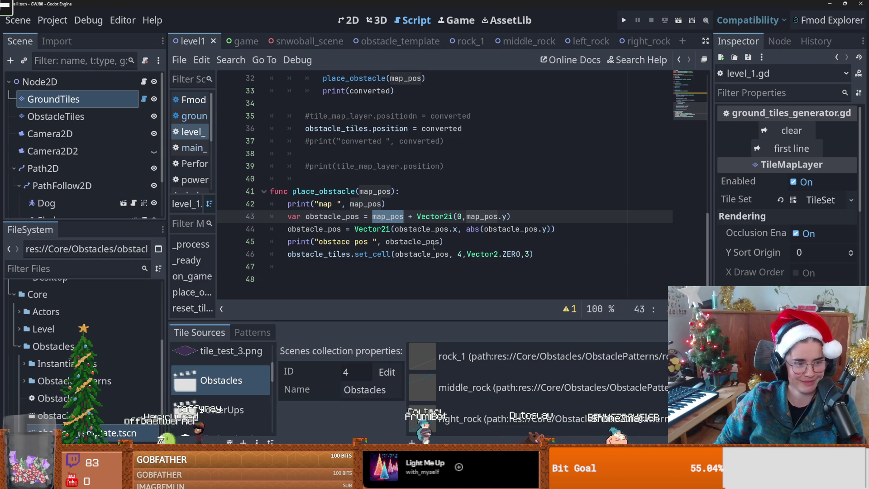
left_click(406, 207)
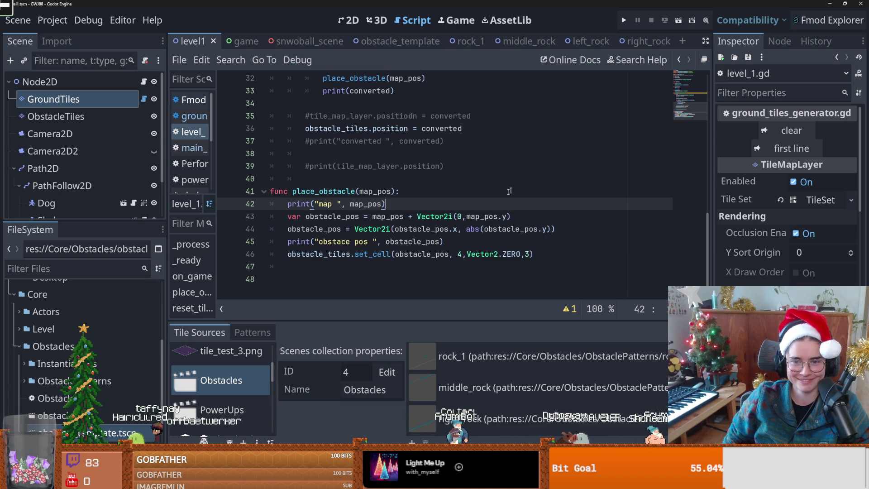
triple_click(496, 229)
left_click(496, 229)
scroll(452, 244, "up", 1)
scroll(438, 252, "down", 1)
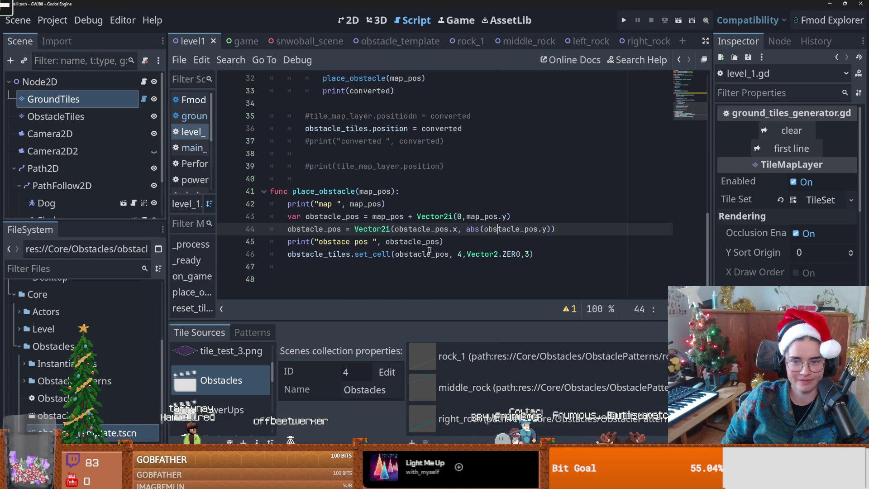
left_click(404, 205)
key("Return")
type("var obstacles = [")
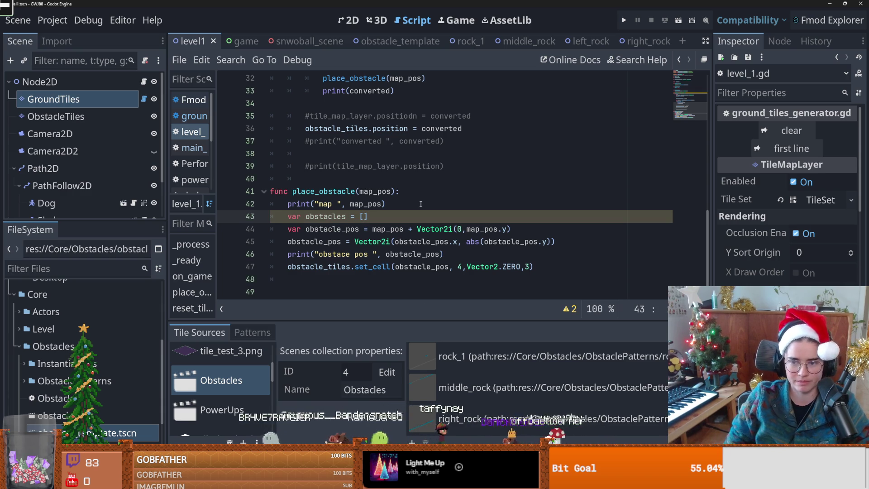
type("2,3,")
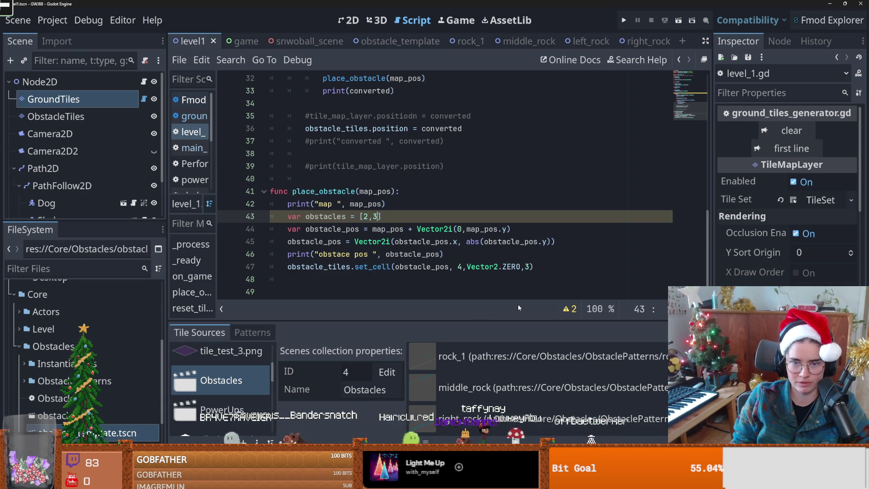
type("4,5,")
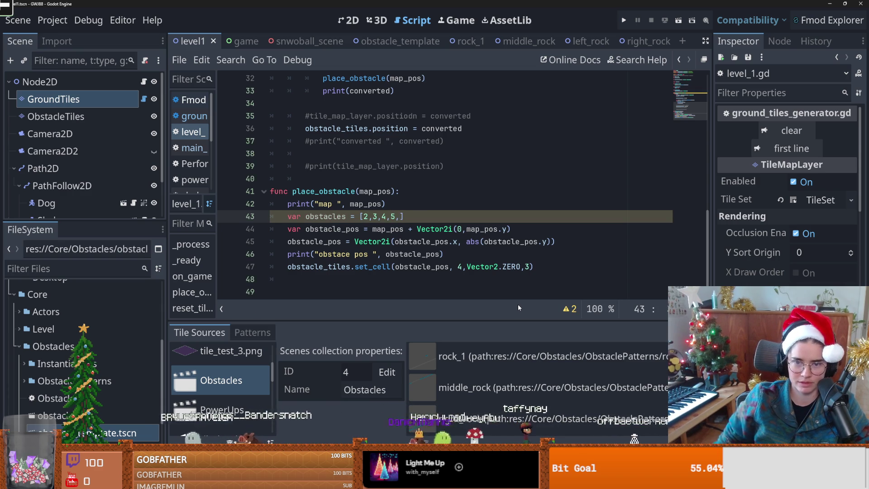
type("6")
scroll(542, 421, "down", 1)
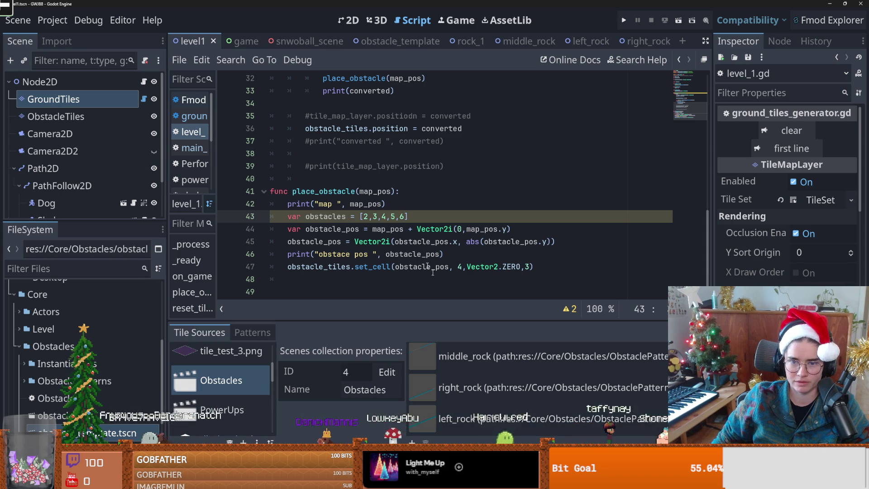
key("ctrl+s")
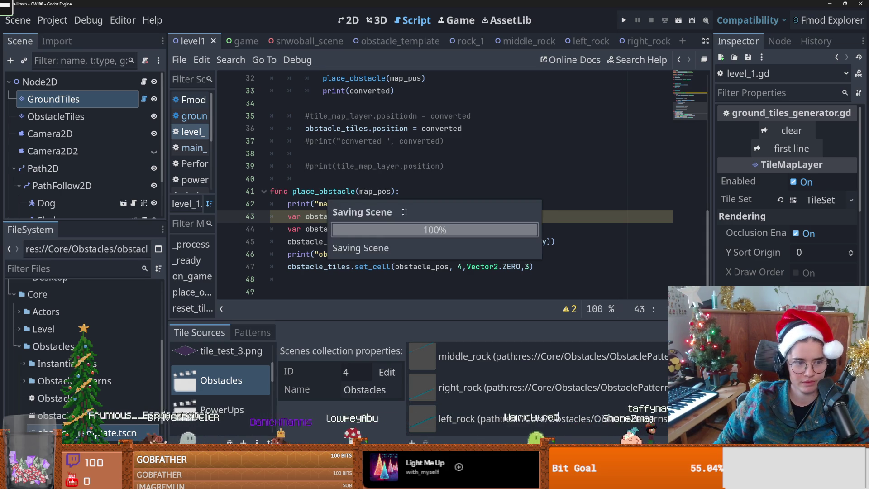
Replace set_cell's last argument with obstacles.pick_random(), save, and run the project
left_click(530, 266)
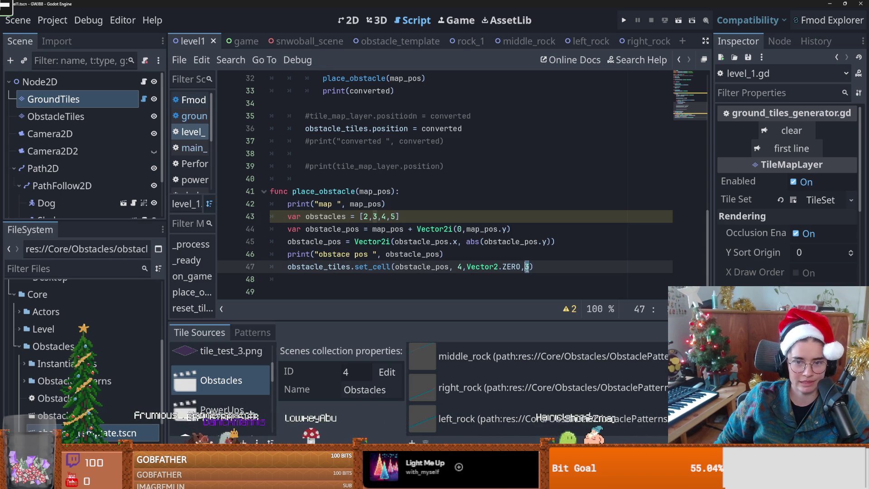
type("obstacles.p")
key("Return")
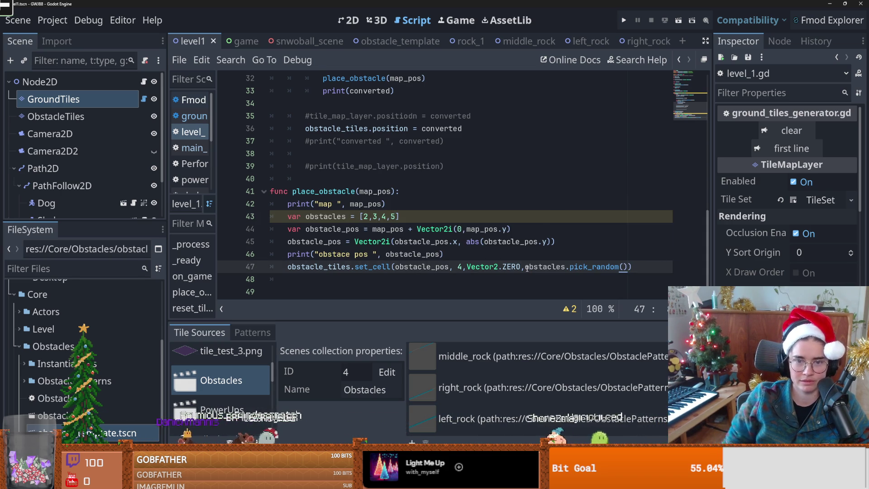
key("ctrl+s")
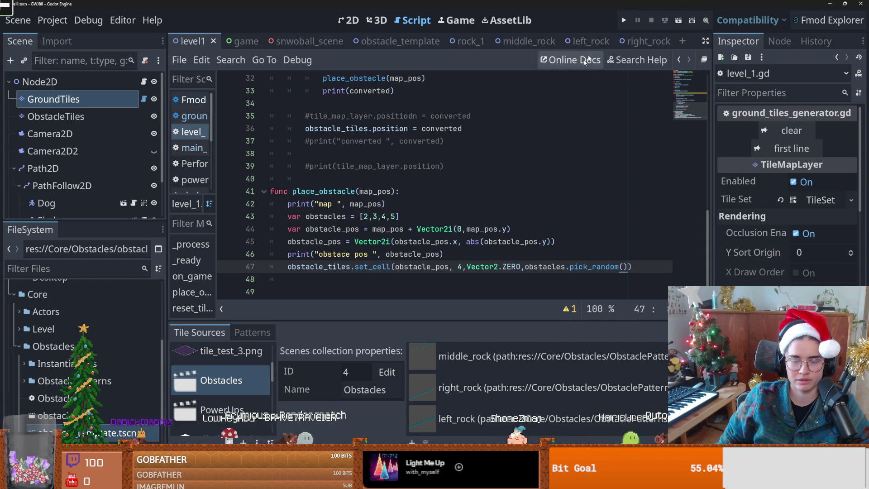
scroll(413, 168, "up", 4)
scroll(413, 168, "down", 3)
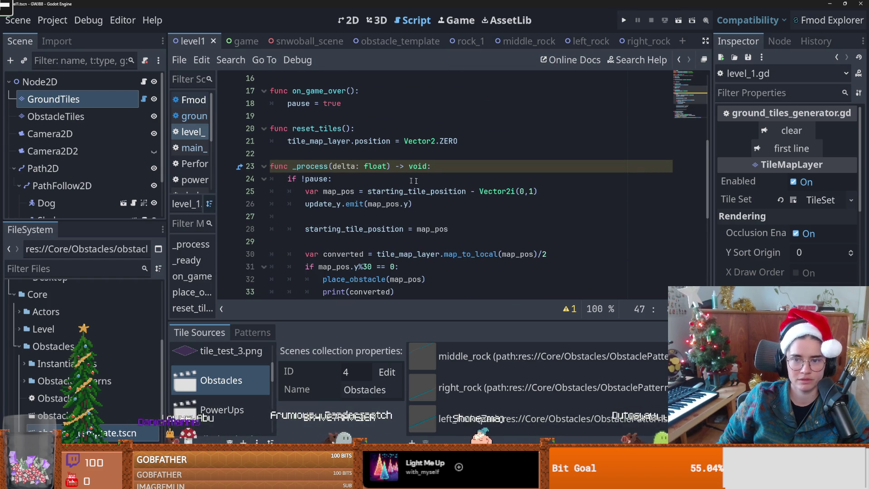
left_click(367, 267)
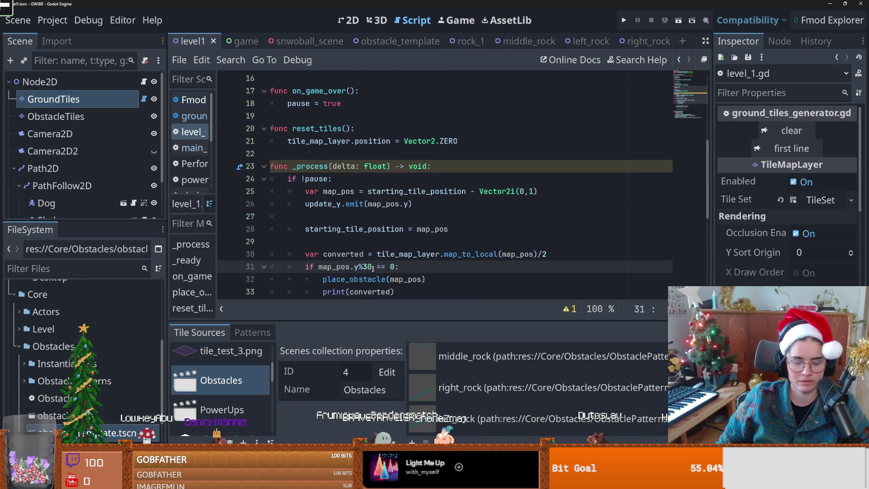
left_click(623, 19)
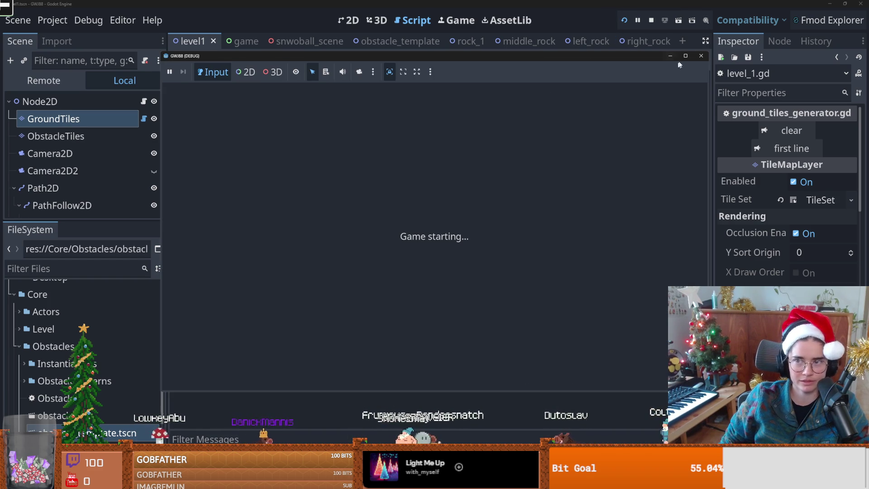
Play the level maximized until the sled crashes at score 503, then stop and relaunch
left_click(685, 55)
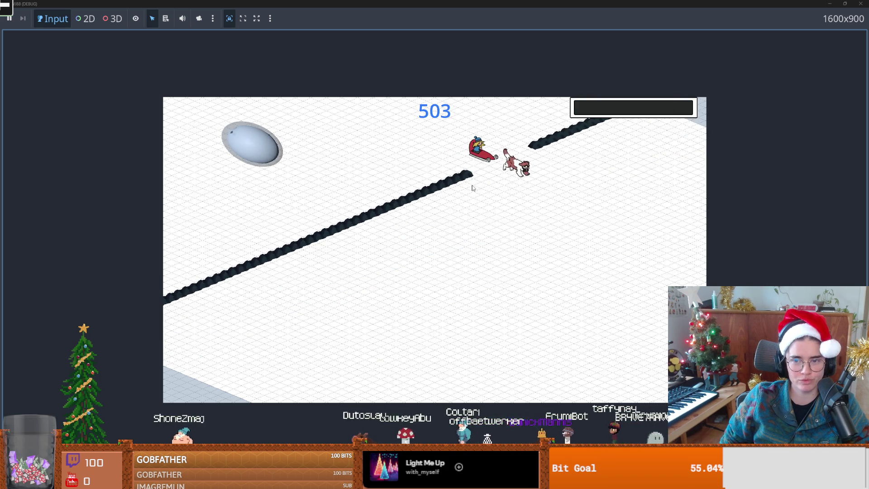
key("super+Down")
left_click(622, 160)
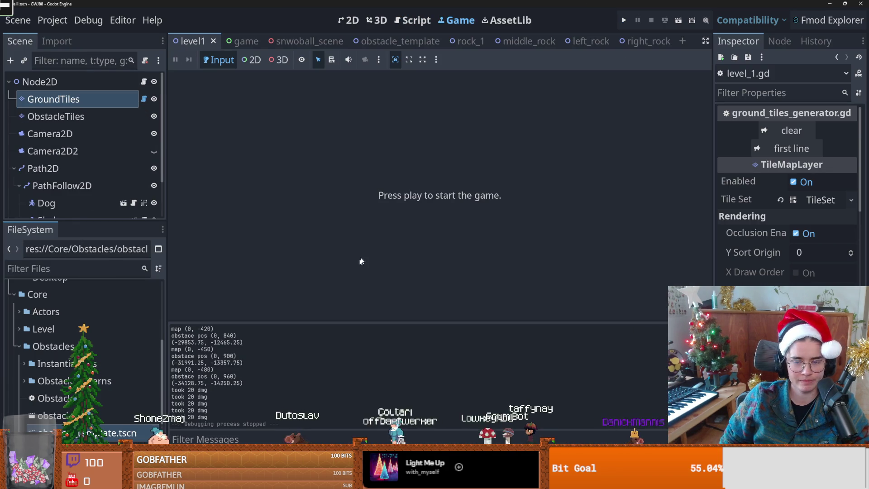
left_click(623, 21)
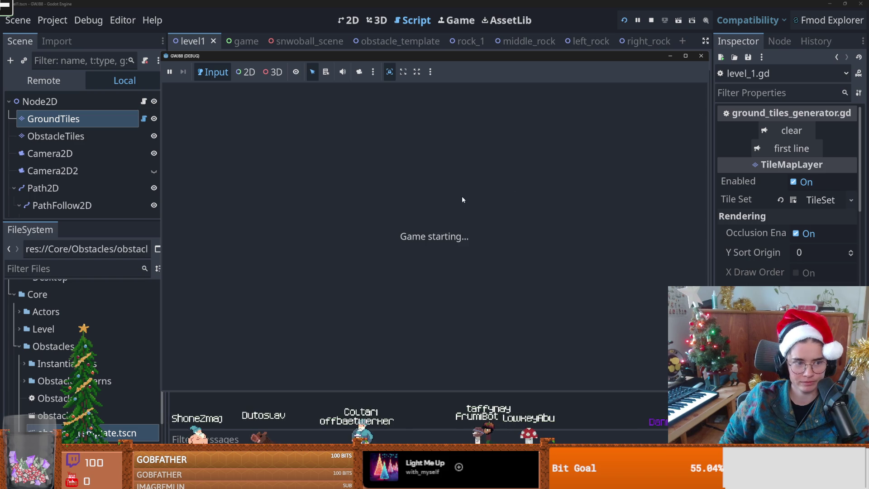
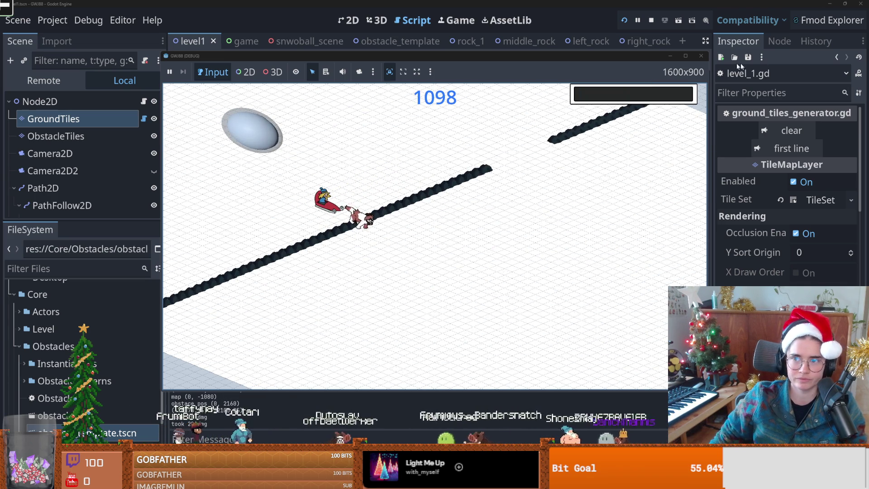
Stop the game and commit the five changed files to main with the summary 'moar obstacles'
left_click(701, 56)
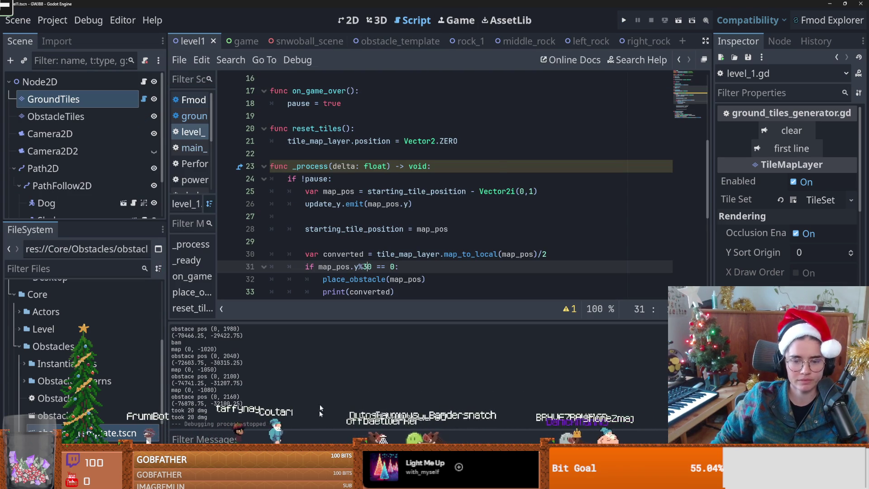
key("alt+Tab")
left_click(218, 127)
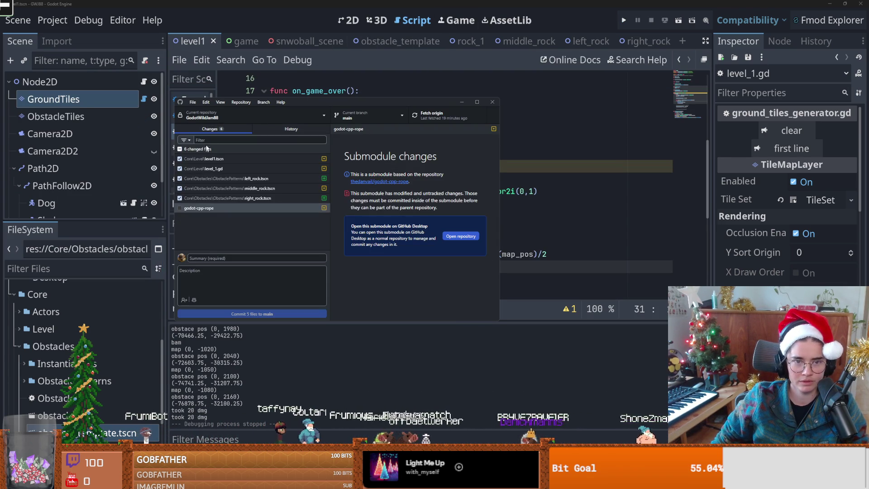
left_click(218, 258)
type("moar obstacles")
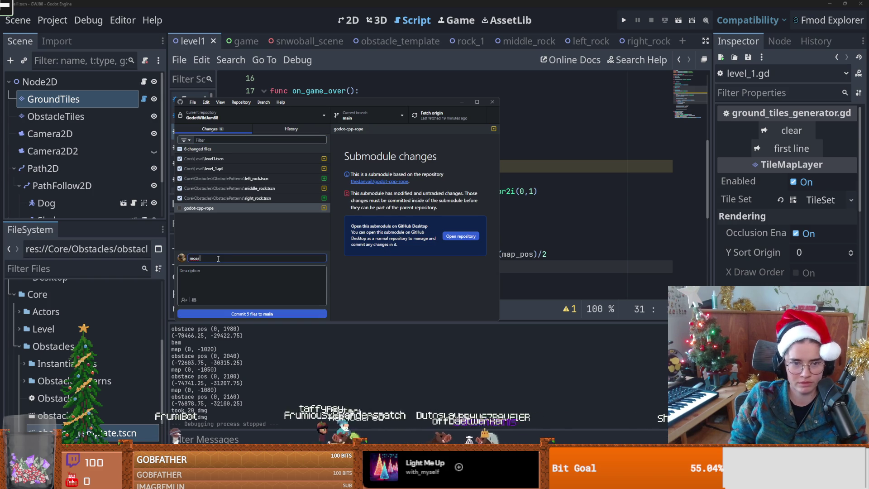
left_click(220, 313)
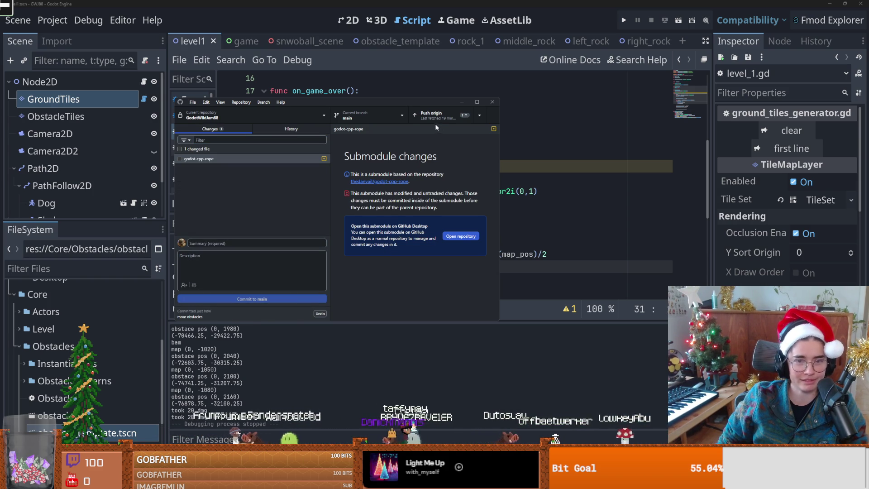
Return to level_1.gd in Godot, scroll to the top and save it
left_click(583, 140)
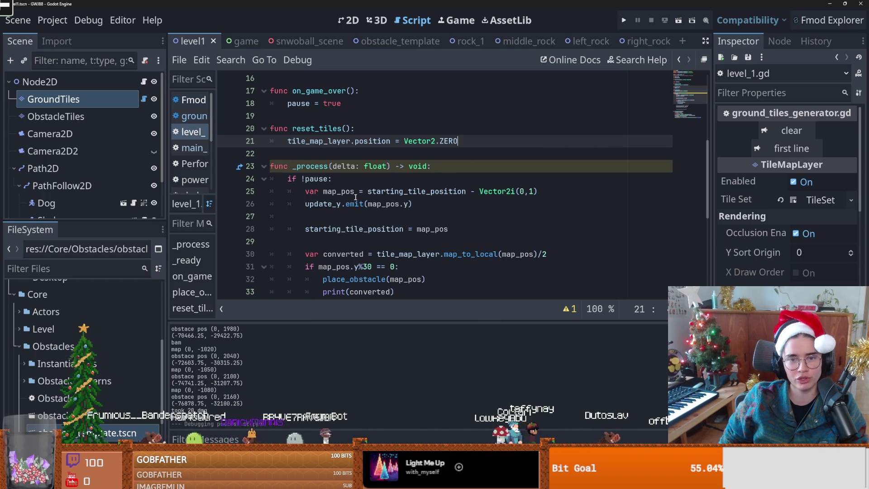
scroll(355, 199, "up", 4)
scroll(352, 205, "up", 2)
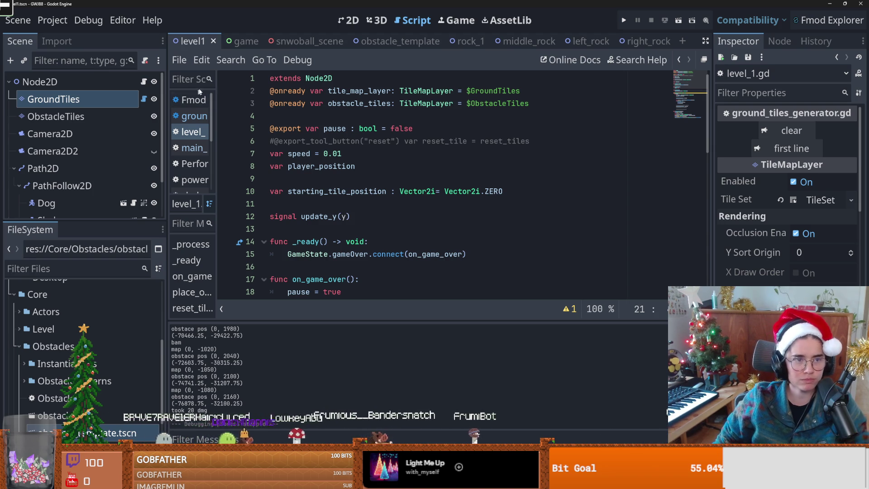
left_click(348, 154)
key("ctrl+s")
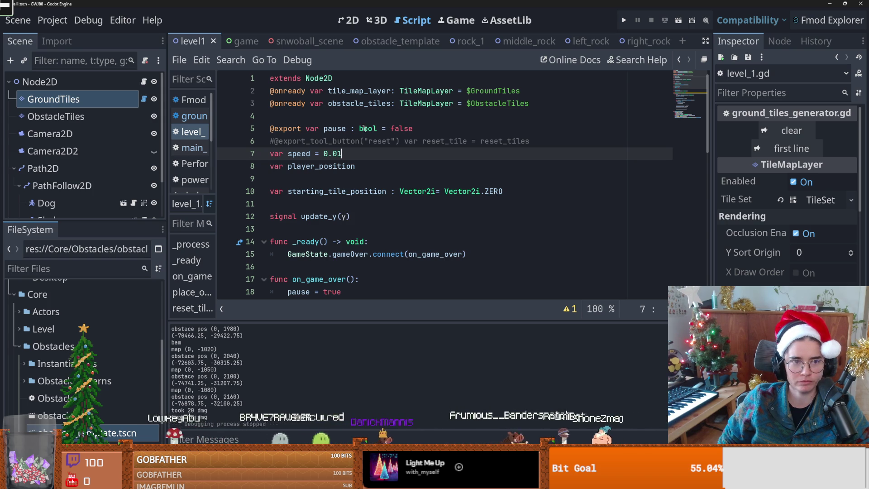
Scroll through the level_1.gd code to review it, then save again
scroll(375, 138, "down", 2)
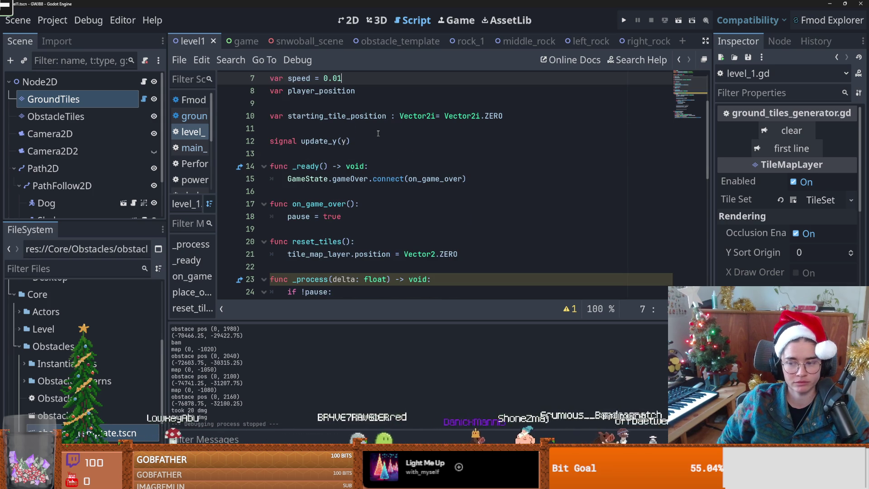
scroll(377, 133, "down", 1)
scroll(378, 133, "up", 3)
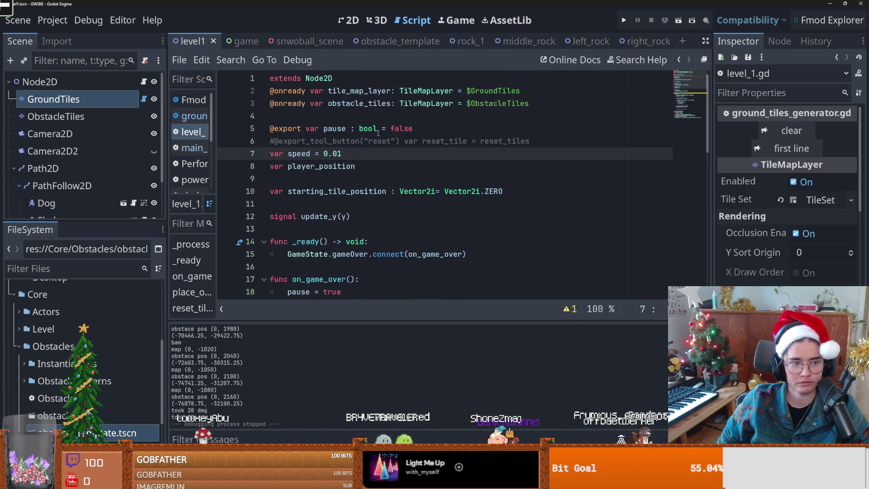
left_click(335, 117)
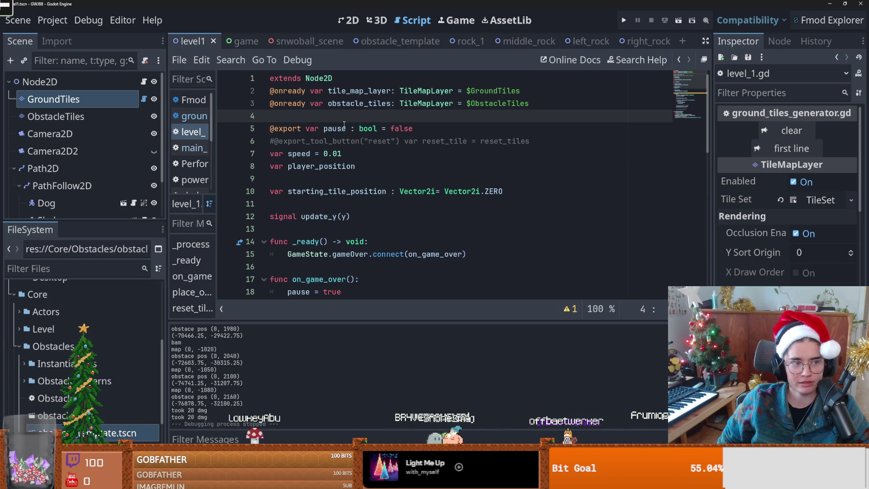
scroll(343, 124, "down", 1)
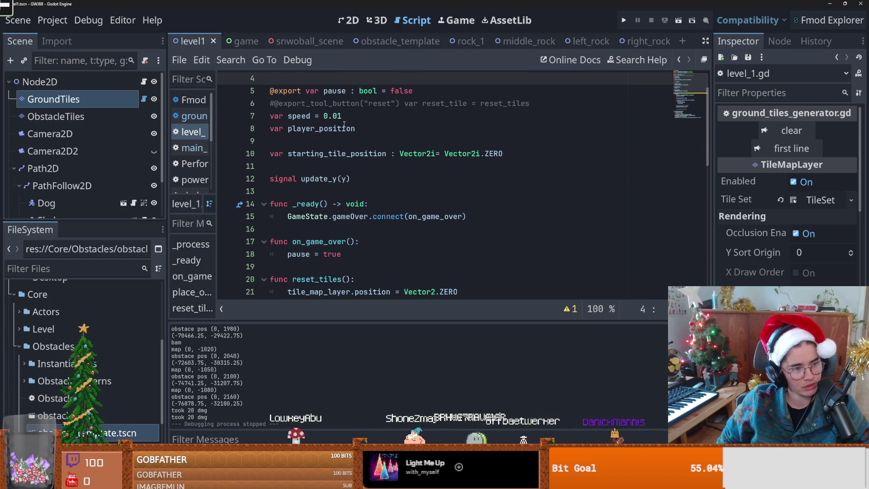
scroll(344, 124, "up", 1)
scroll(344, 124, "down", 3)
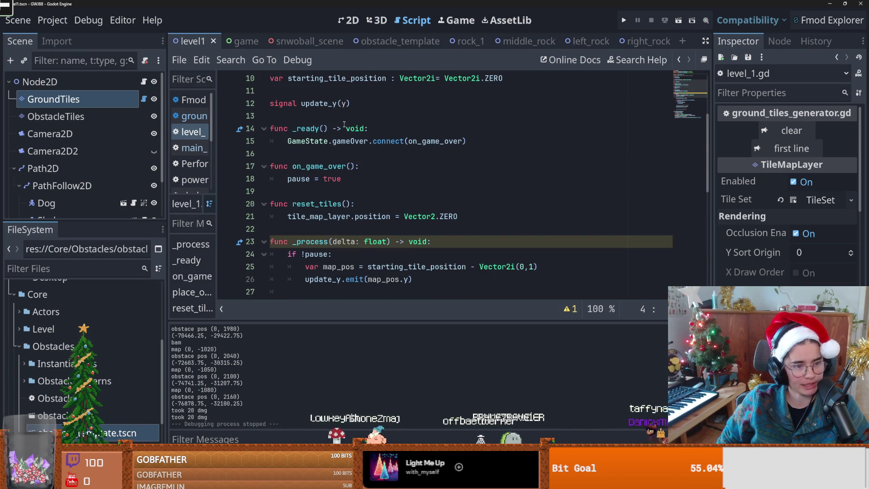
scroll(344, 125, "down", 1)
scroll(337, 121, "up", 4)
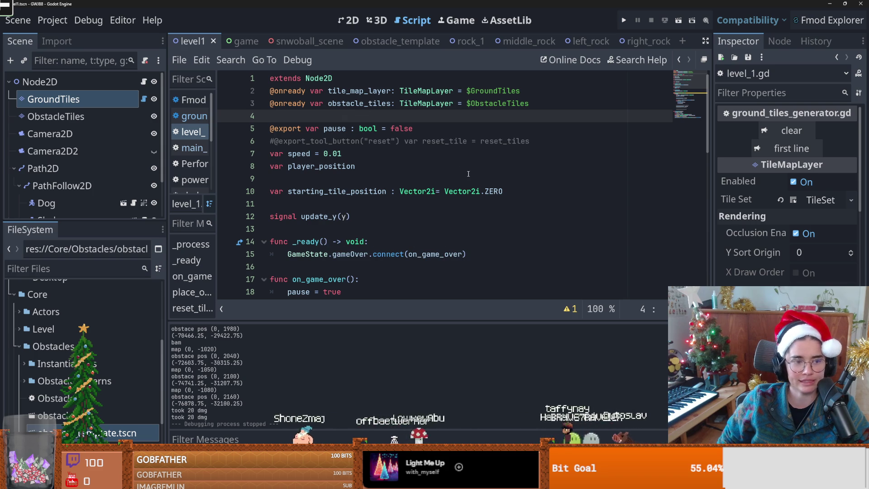
scroll(469, 172, "down", 3)
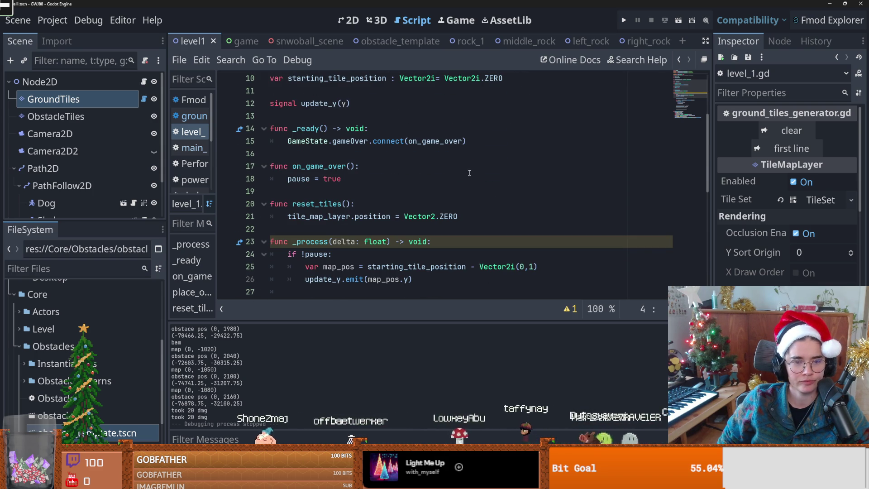
scroll(469, 173, "up", 3)
key("ctrl+s")
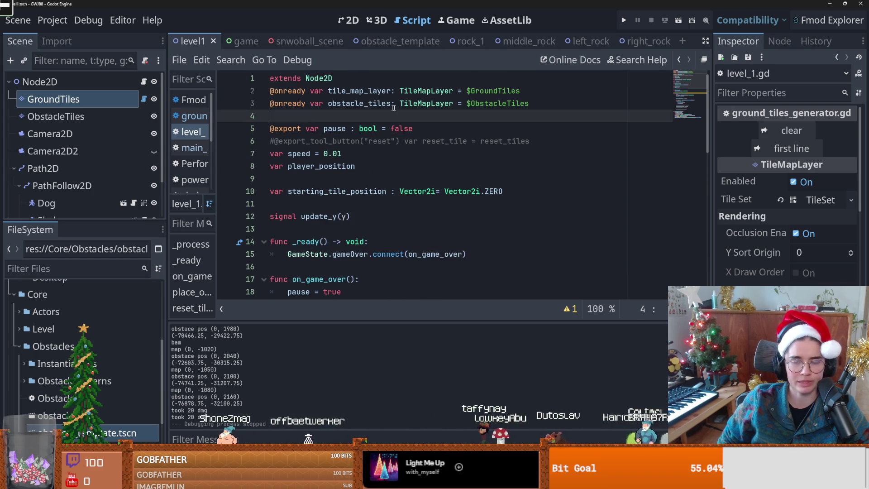
Check the Vector2i hint near line 10, move between empty lines, and save the script
mouse_move(476, 193)
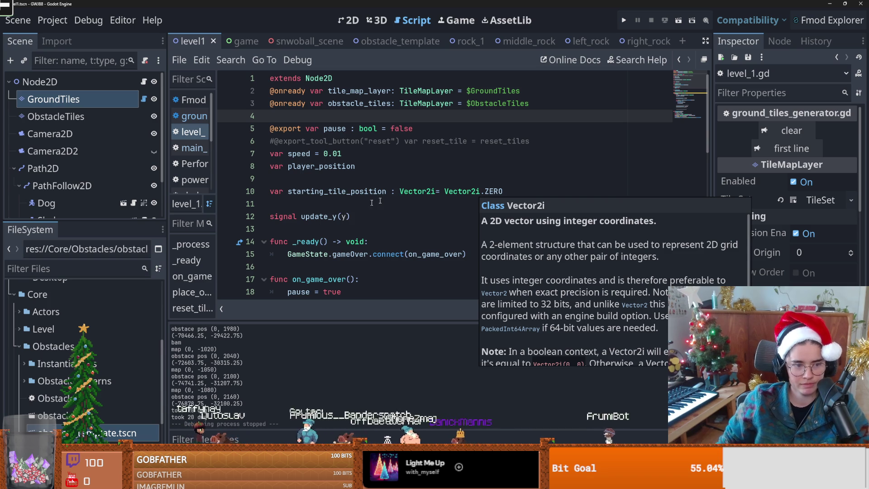
left_click(416, 192)
key("ctrl+s")
scroll(388, 211, "down", 4)
scroll(355, 207, "up", 4)
left_click(290, 207)
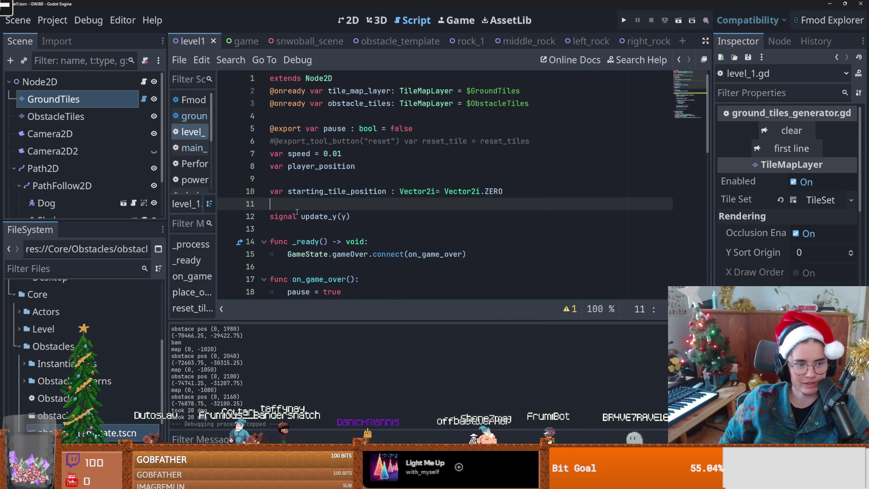
left_click(307, 167)
left_click(313, 180)
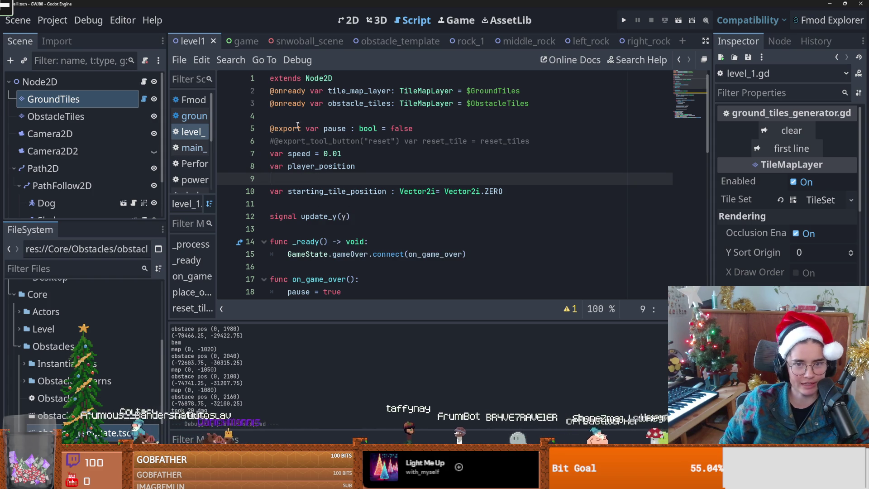
key("Up")
key("Up")
key("Up")
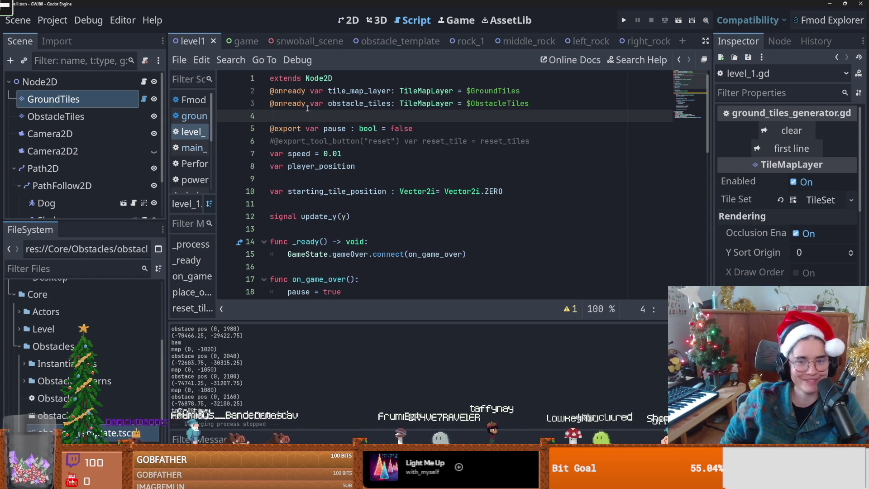
key("ctrl+s")
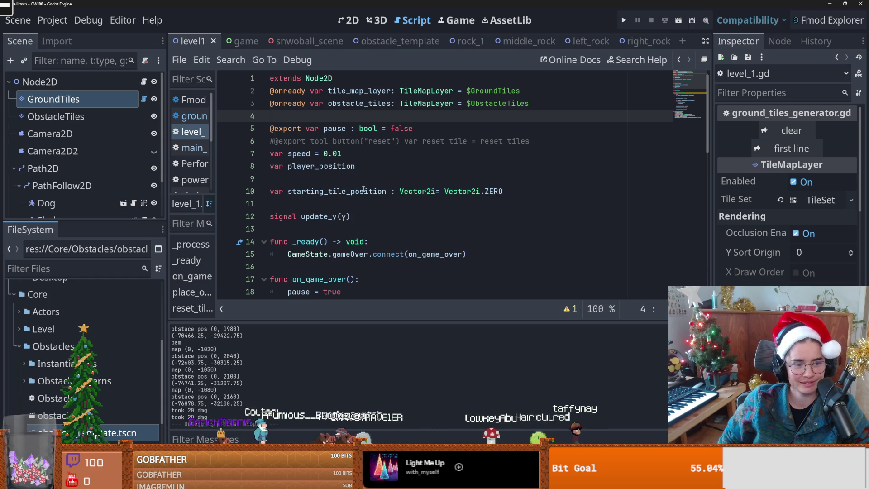
key("ctrl+s")
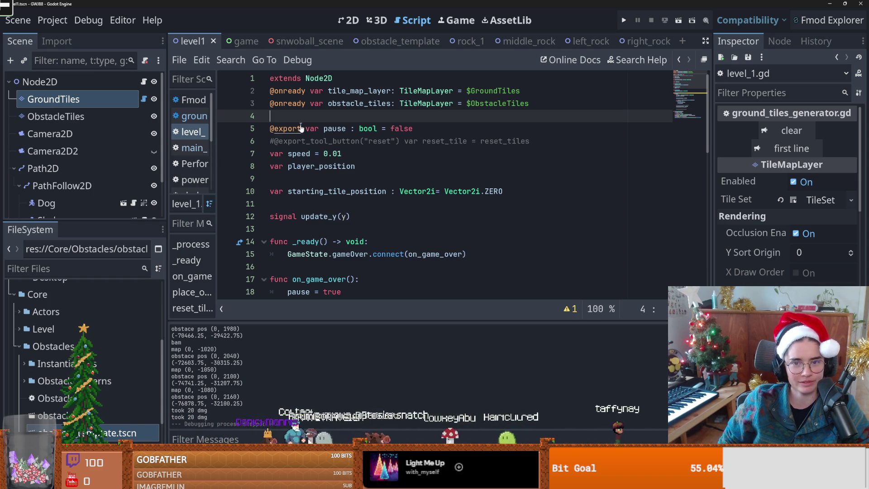
Jump to the _process function from the member list
left_click(300, 127)
left_click(299, 119)
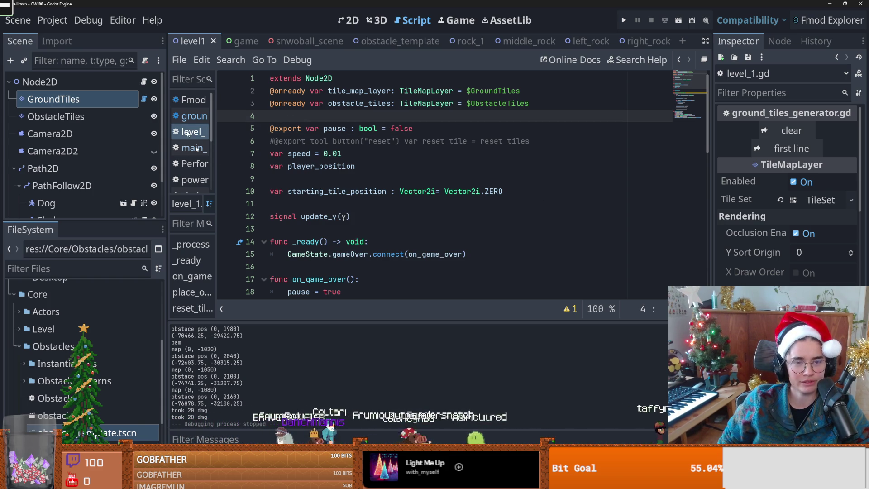
left_click(190, 244)
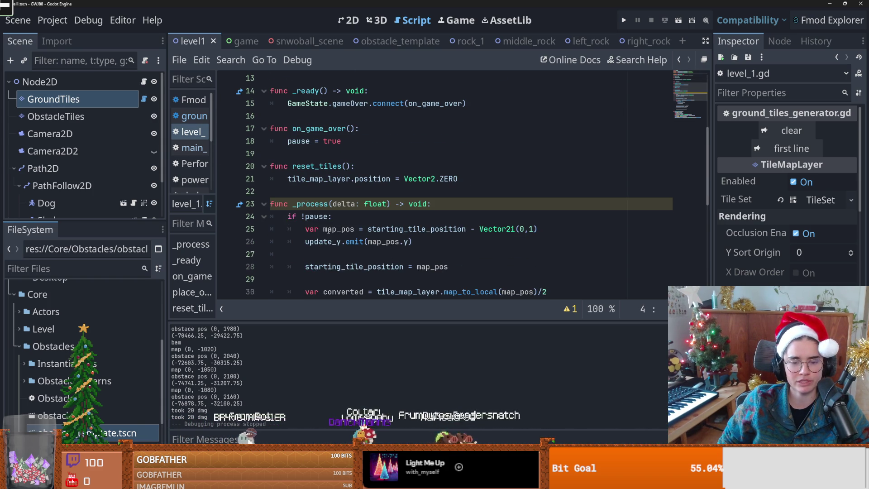
Test-run the level, then change snowball.gd's rotate_x multiplier from 3 to 5
left_click(625, 21)
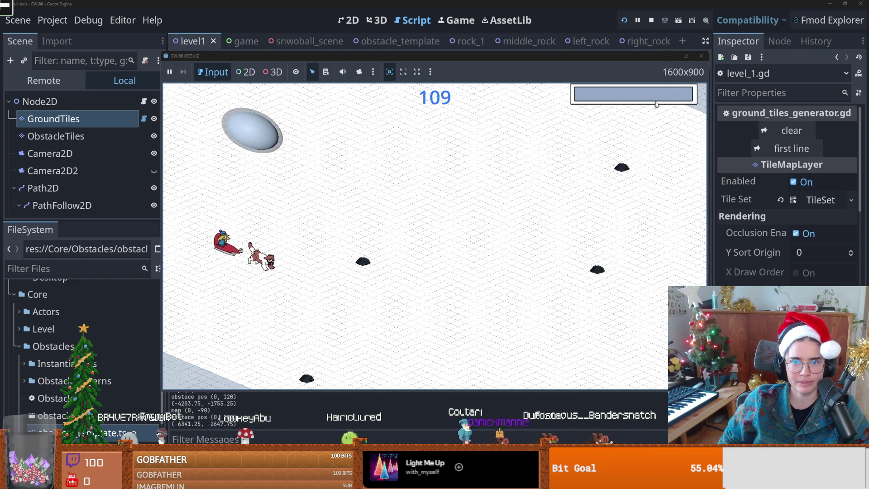
left_click(700, 57)
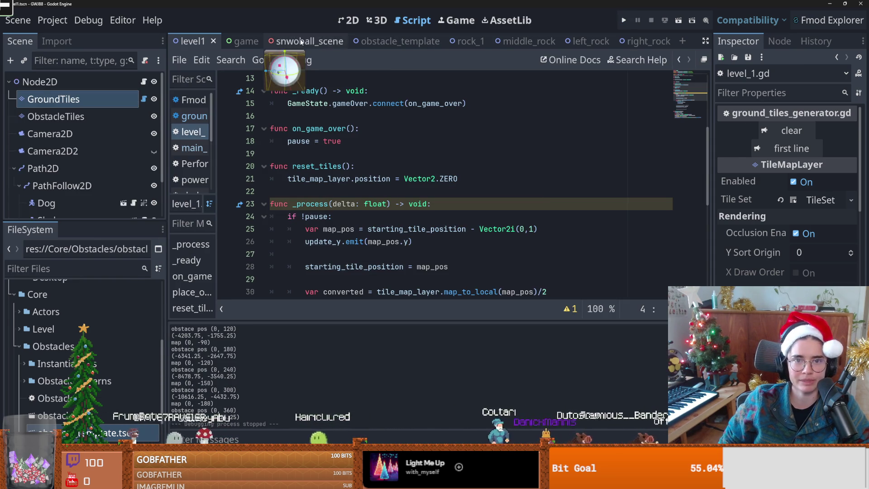
left_click(298, 42)
left_click(148, 99)
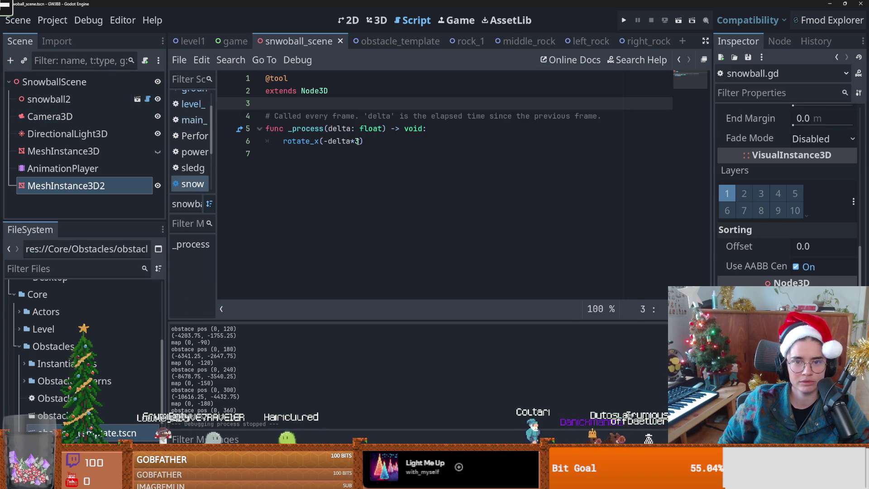
left_click(357, 141)
key("BackSpace")
Run the game to check the faster snowball spin, then stop it and save
left_click(624, 21)
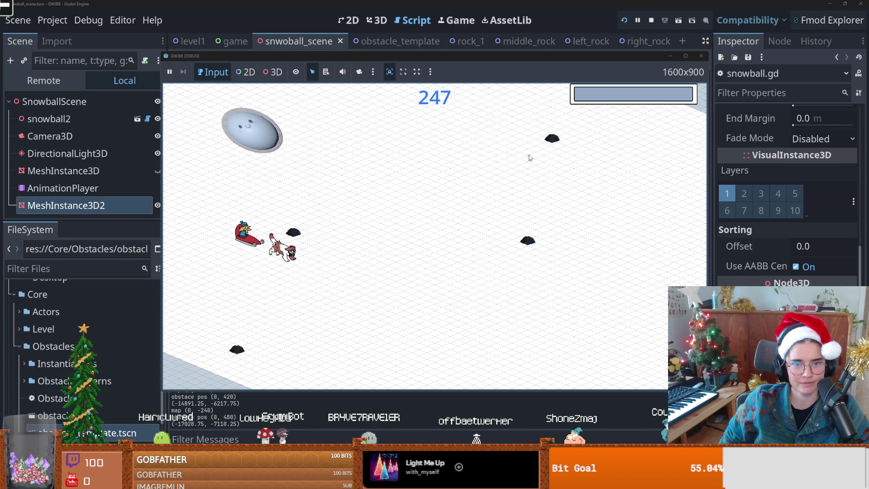
left_click(702, 55)
key("ctrl+s")
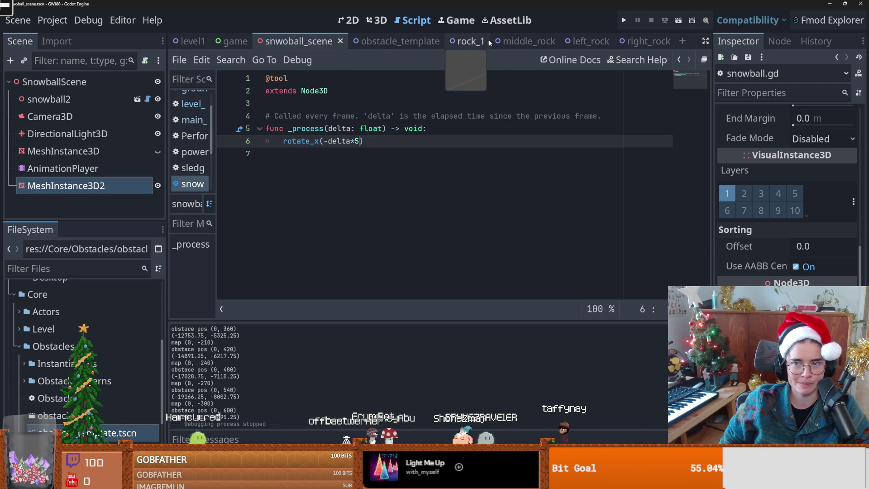
left_click(349, 22)
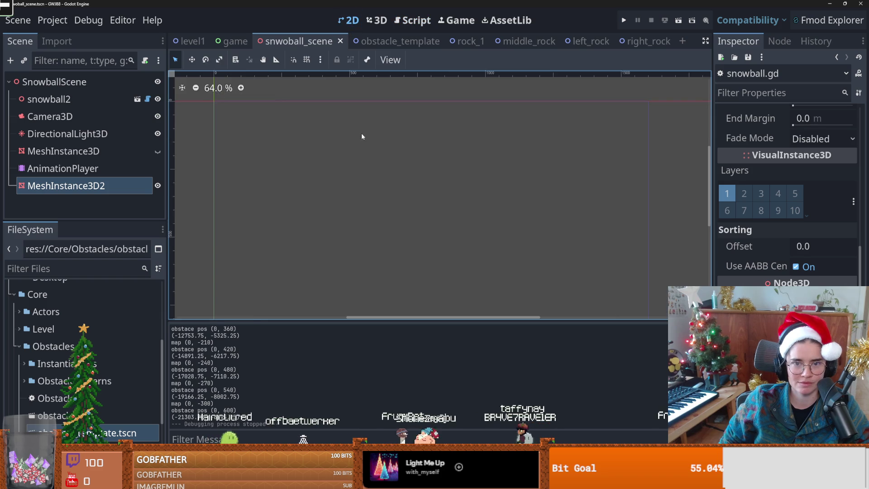
Try moving the Camera3D in the snowball's 3D view, then undo the camera changes
left_click(377, 20)
scroll(407, 190, "down", 3)
left_click(121, 119)
scroll(553, 191, "down", 2)
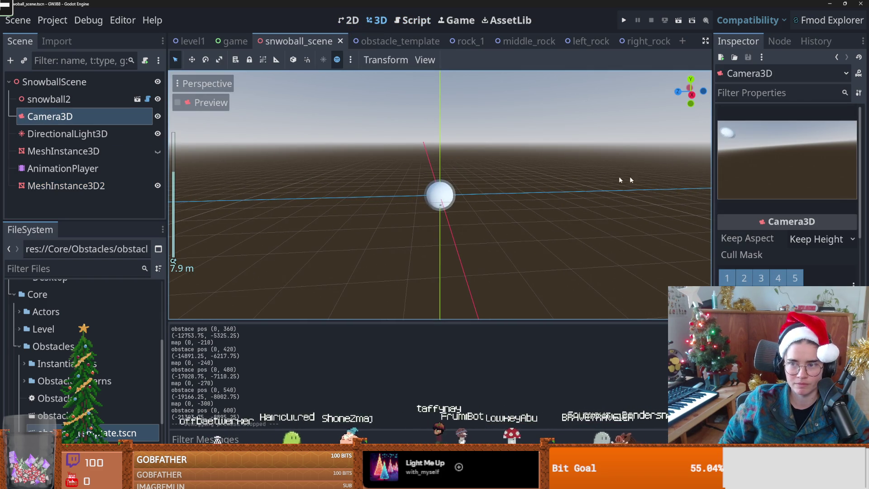
scroll(388, 226, "down", 10)
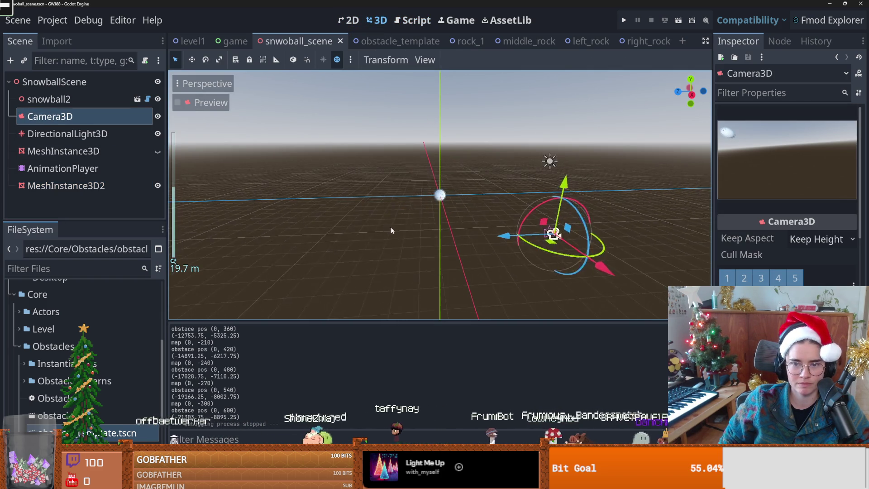
left_click_drag(568, 248, 552, 243)
left_click_drag(482, 233, 464, 233)
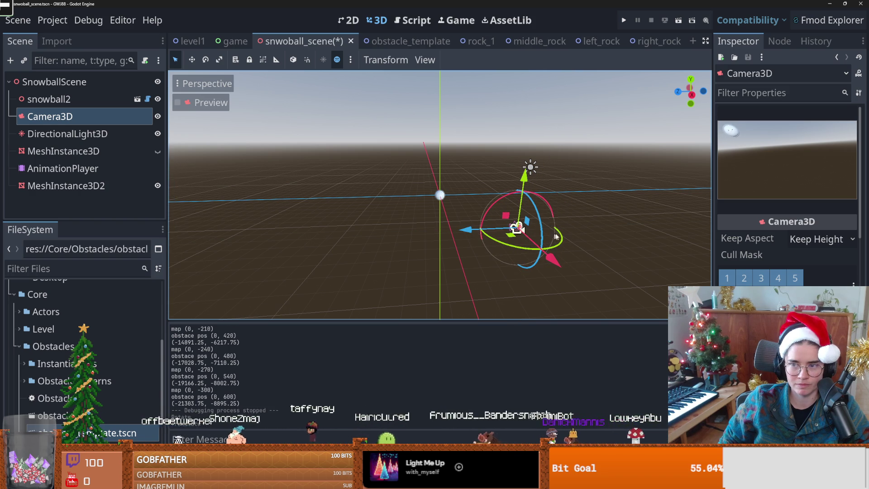
left_click_drag(560, 239, 560, 238)
left_click_drag(465, 232, 441, 234)
left_click_drag(510, 176, 512, 175)
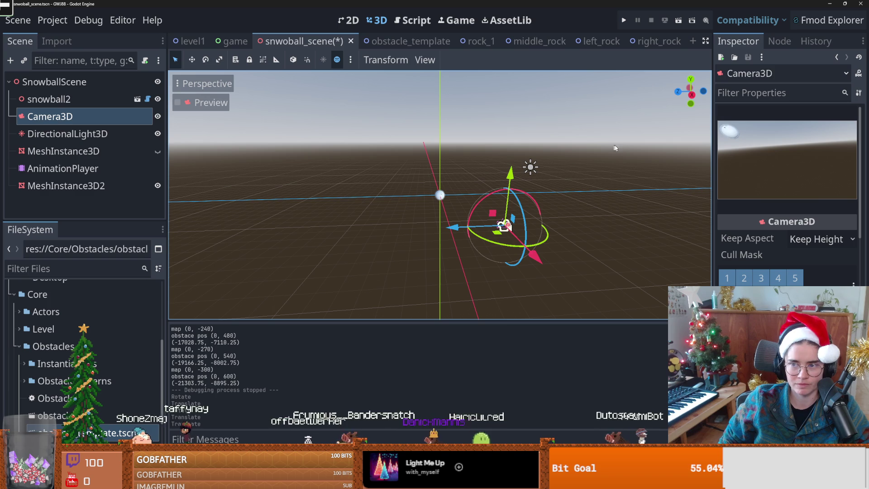
left_click_drag(548, 236, 520, 280)
mouse_move(452, 227)
left_mouse_down()
mouse_move(416, 229)
mouse_move(480, 220)
left_mouse_up()
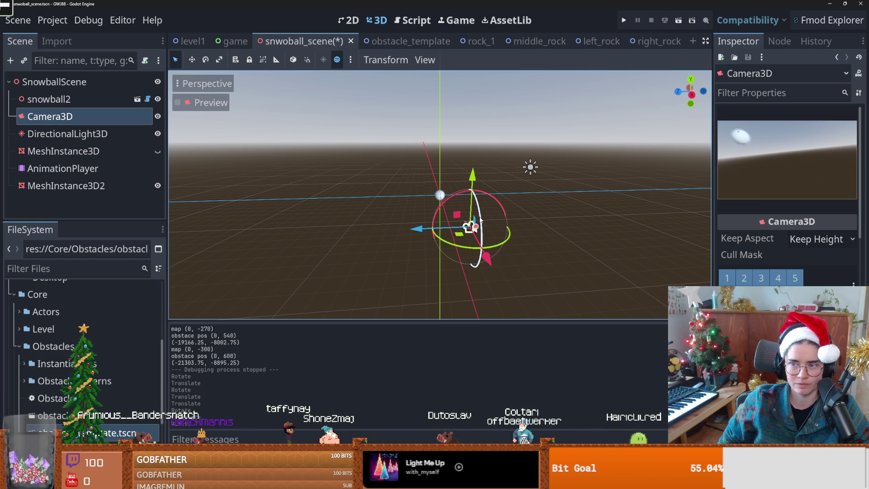
scroll(452, 213, "up", 5)
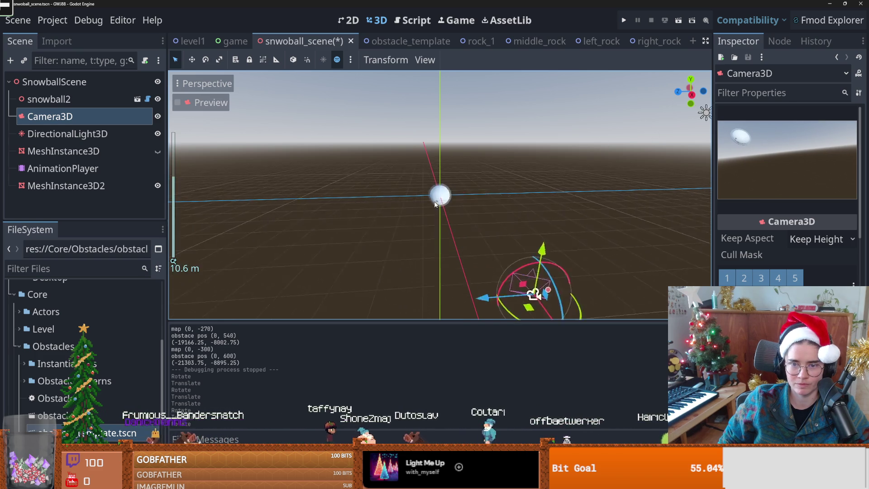
scroll(438, 207, "down", 5)
left_click_drag(520, 284, 490, 286)
left_click_drag(446, 256, 363, 246)
key("ctrl+z")
key("ctrl+z")
key("ctrl+z")
key("ctrl+z")
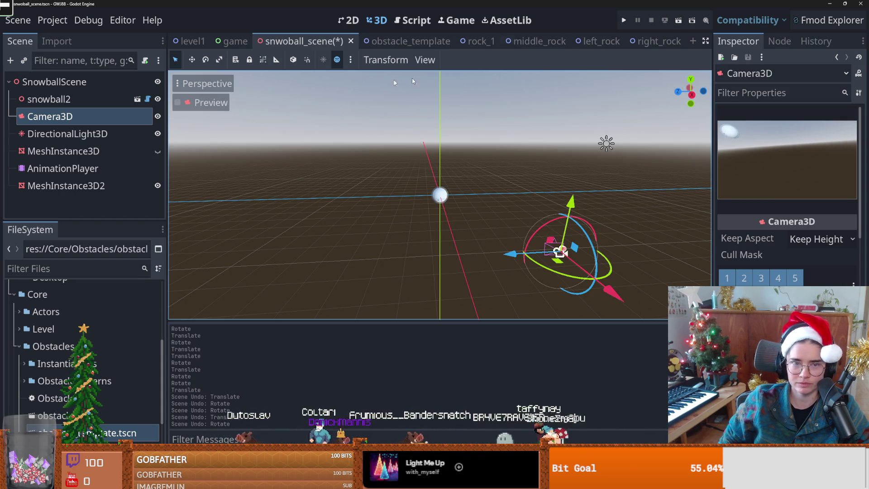
Change the snowball spin to rotate_x(-delta*10) in snowball.gd and launch the game
left_click(148, 99)
key("BackSpace")
type("10")
left_click(624, 20)
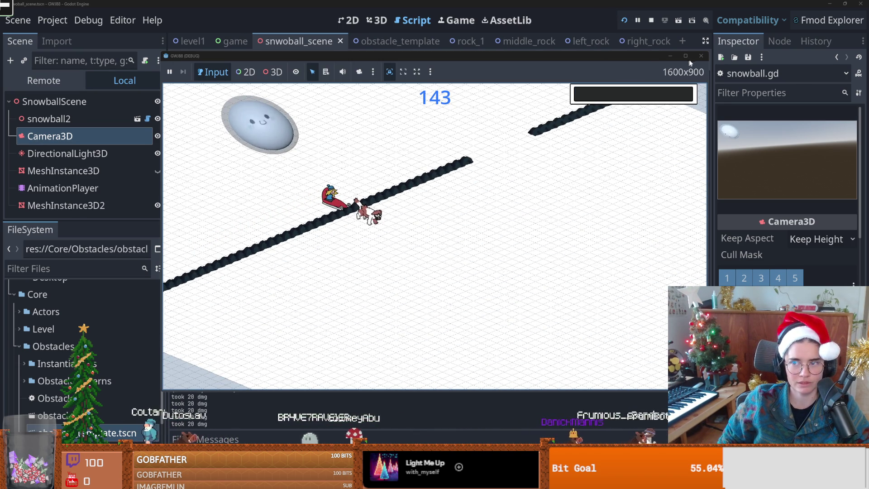
Stop the game, change the spin multiplier on line 6 from 10 to 8, and widen the code area
left_click(701, 56)
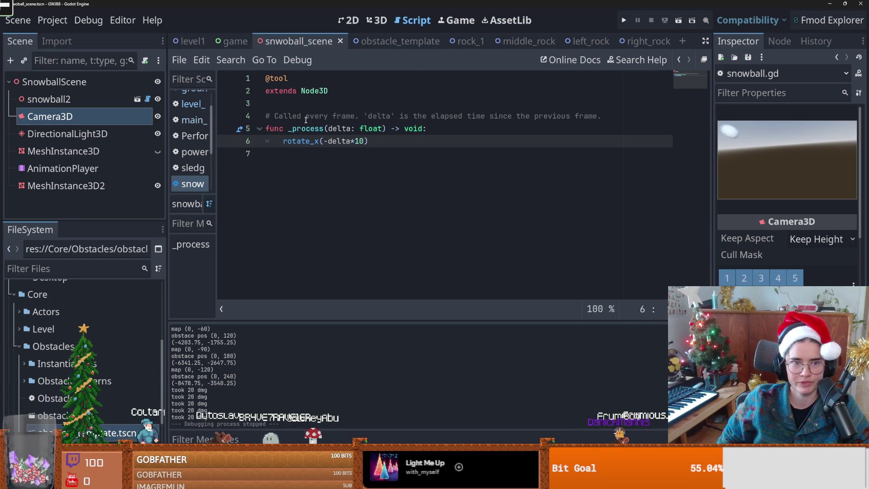
key("Down")
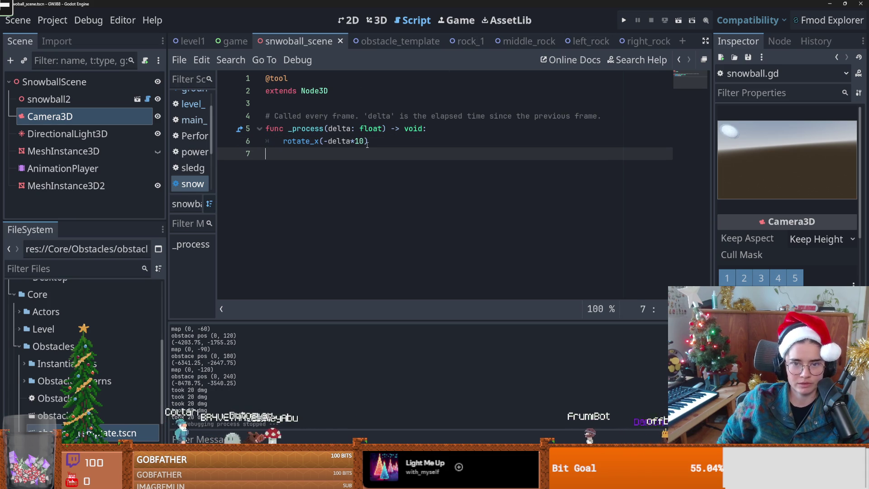
left_click(359, 141)
type("8")
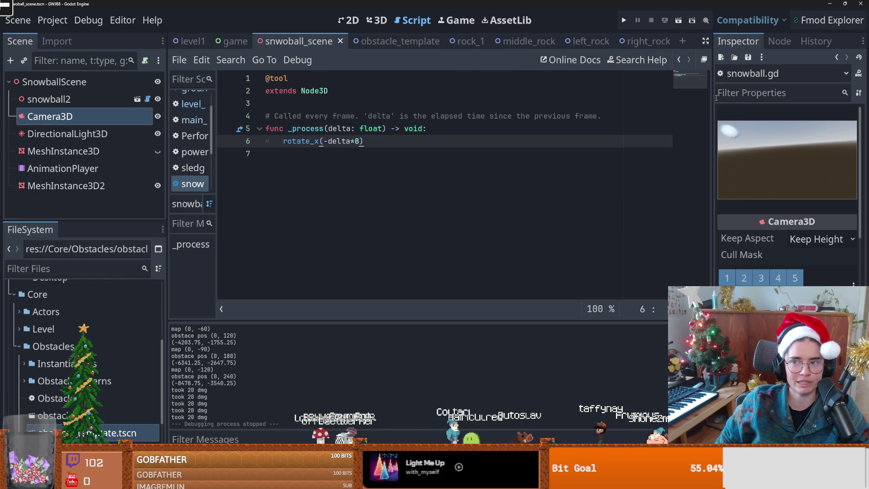
left_click_drag(712, 99, 754, 99)
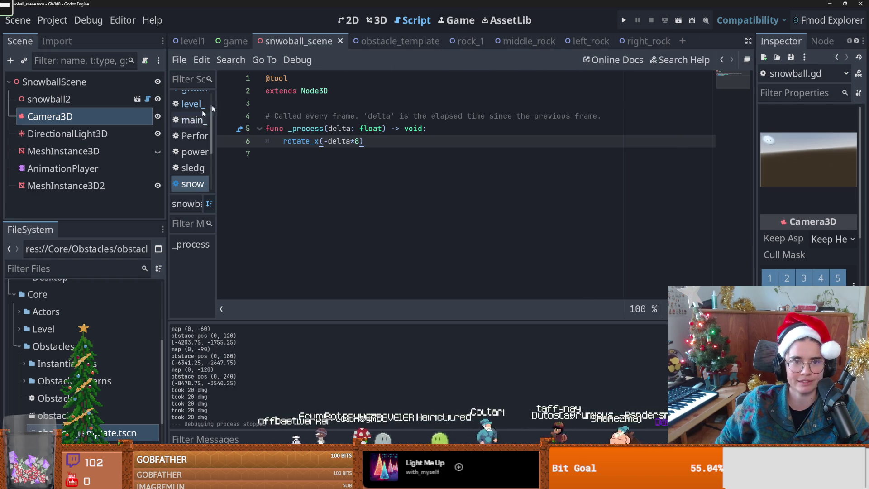
left_click(91, 269)
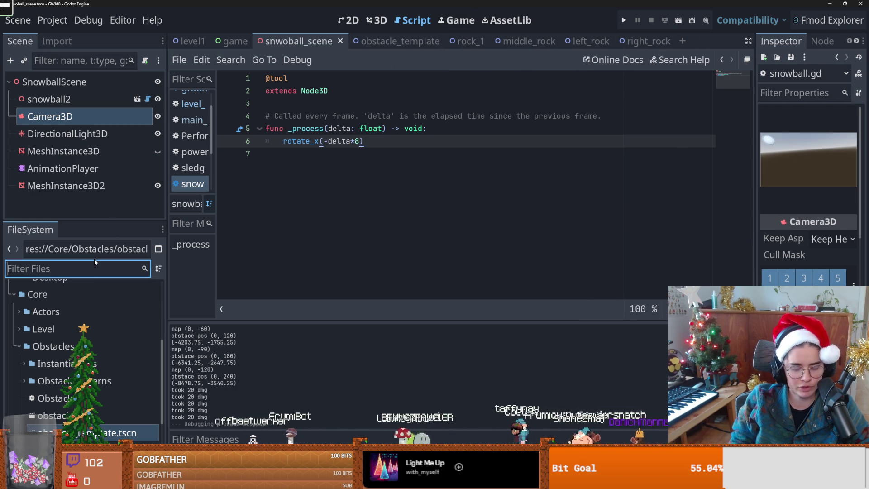
Search the FileSystem for 'dog', then open Actors > MainPlayer > MainPlayer.tscn
type("dog")
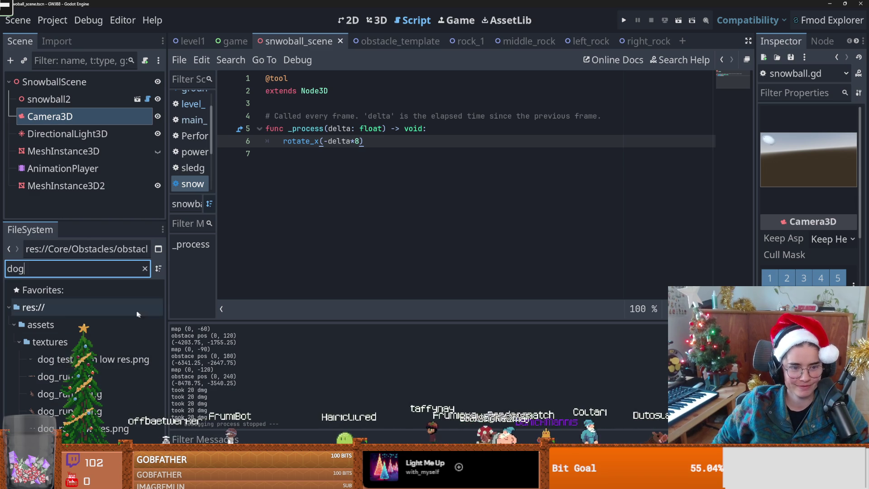
left_click(145, 269)
left_click(19, 347)
left_click(19, 311)
left_click(24, 347)
double_click(54, 364)
View the Dog scene in 2D, then return to main_player.gd and scroll through it
scroll(321, 248, "down", 10)
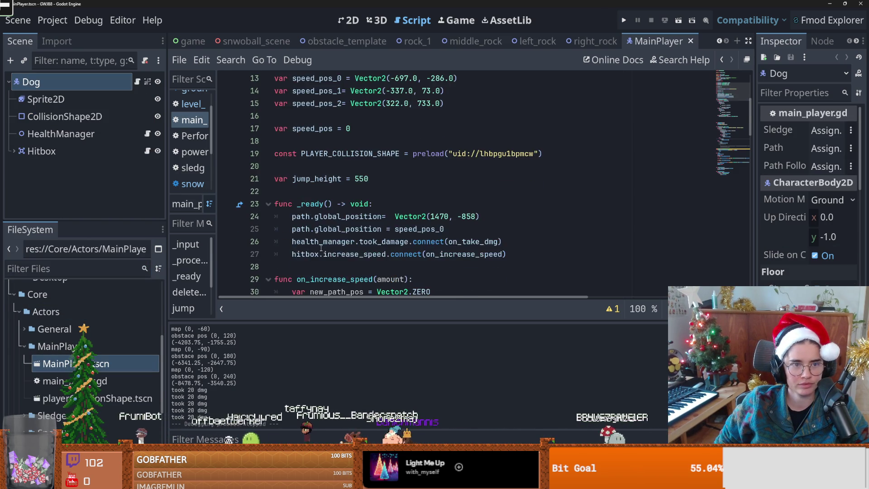
left_click(345, 21)
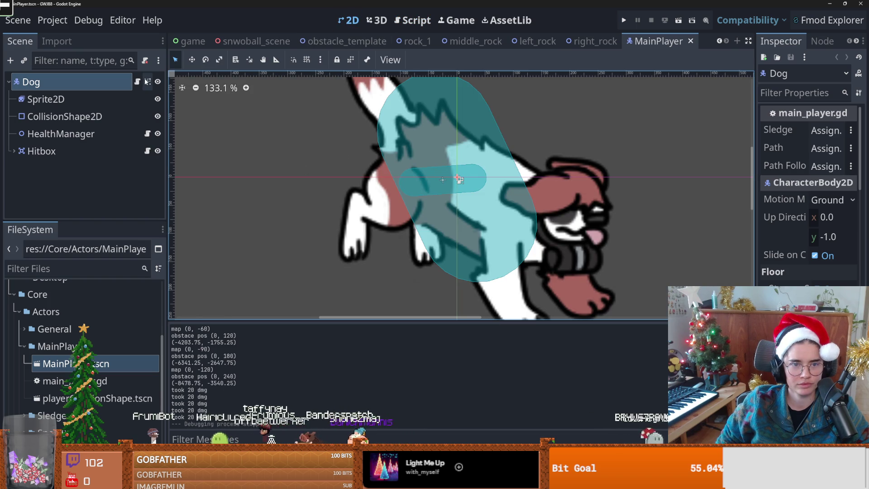
scroll(303, 205, "down", 4)
left_click(137, 82)
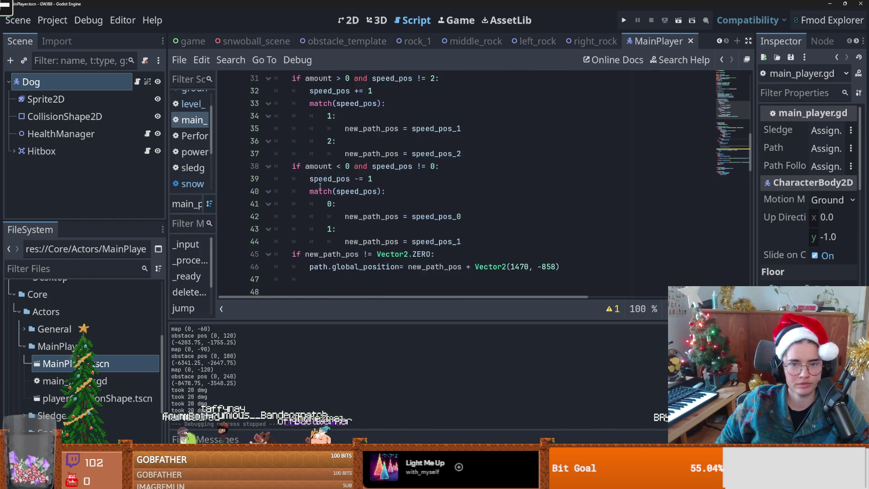
scroll(320, 186, "up", 5)
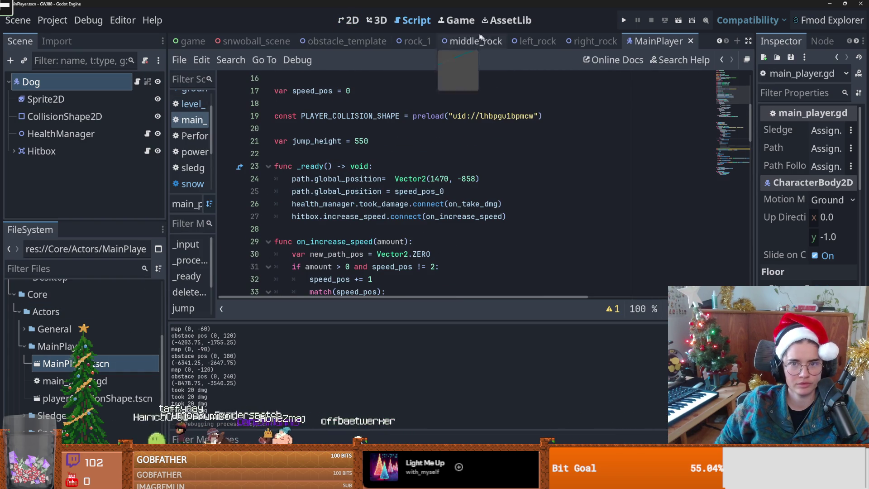
scroll(563, 41, "up", 1)
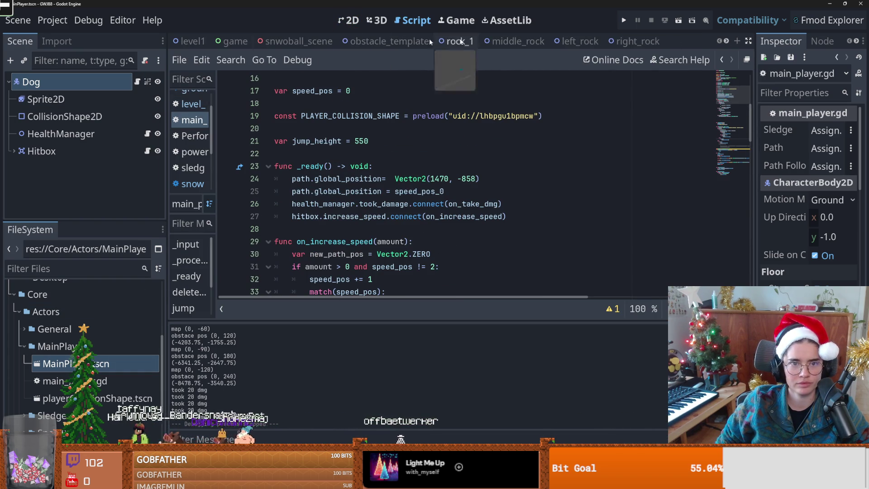
From the level1 scene, open the Dog's own scene, widen the Inspector, and show its player script
left_click(190, 41)
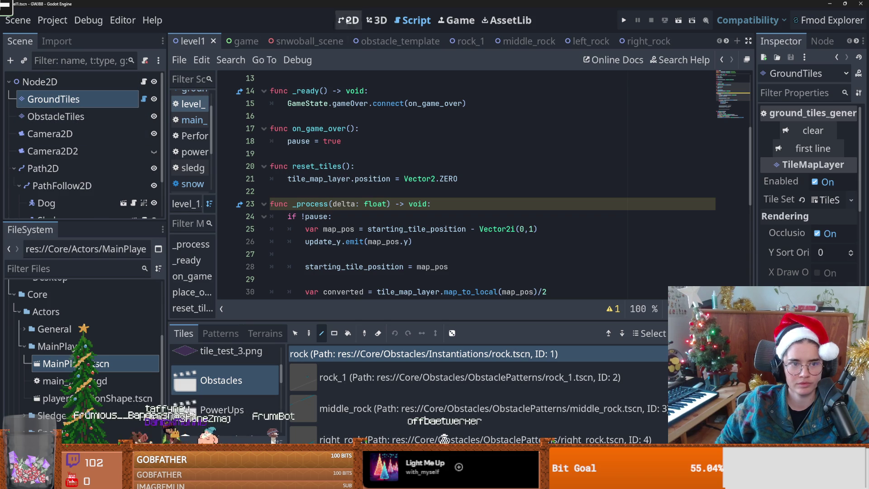
left_click(348, 21)
scroll(67, 166, "down", 1)
left_click(67, 166)
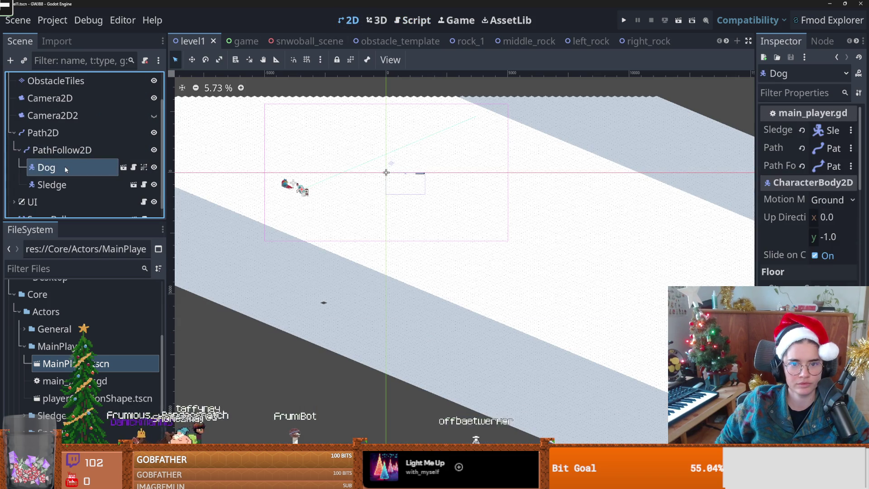
left_click(123, 167)
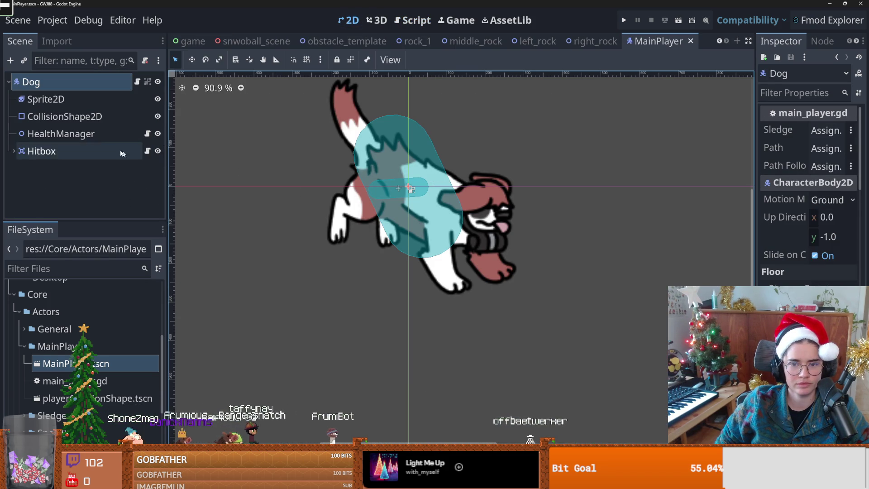
scroll(407, 223, "up", 1)
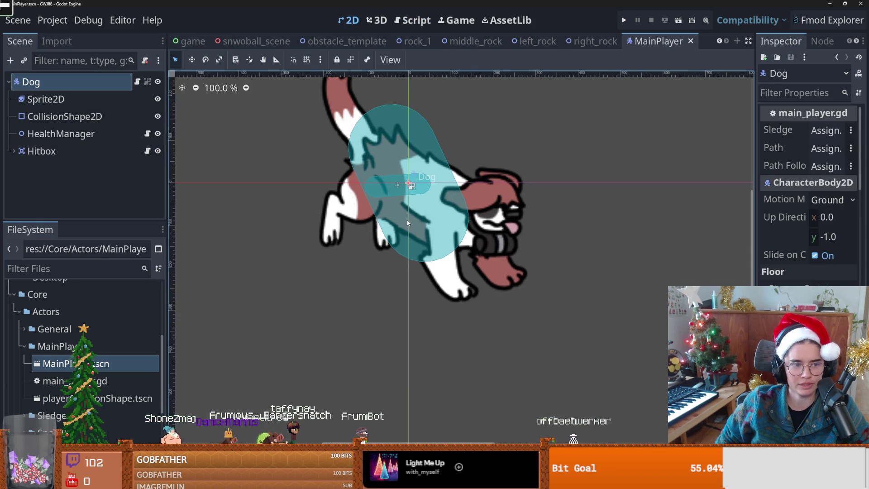
scroll(387, 232, "down", 3)
mouse_move(551, 297)
left_mouse_down()
mouse_move(306, 142)
mouse_move(278, 104)
left_mouse_up()
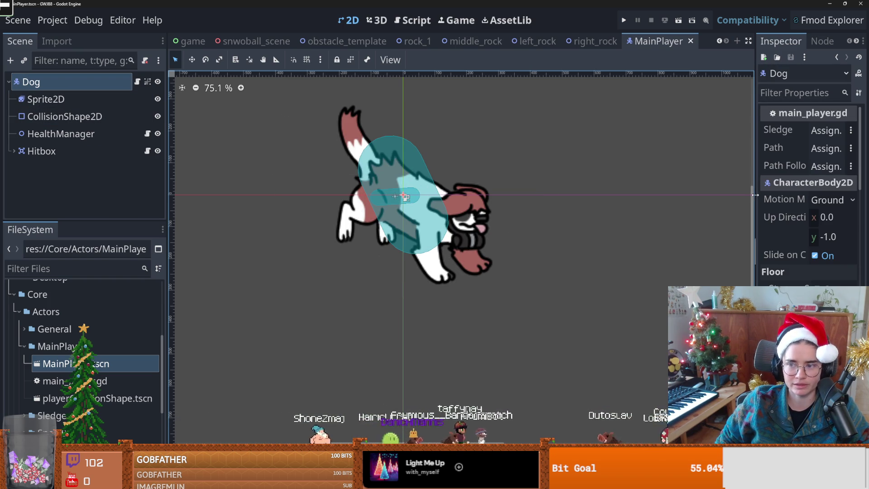
left_click_drag(754, 194, 632, 174)
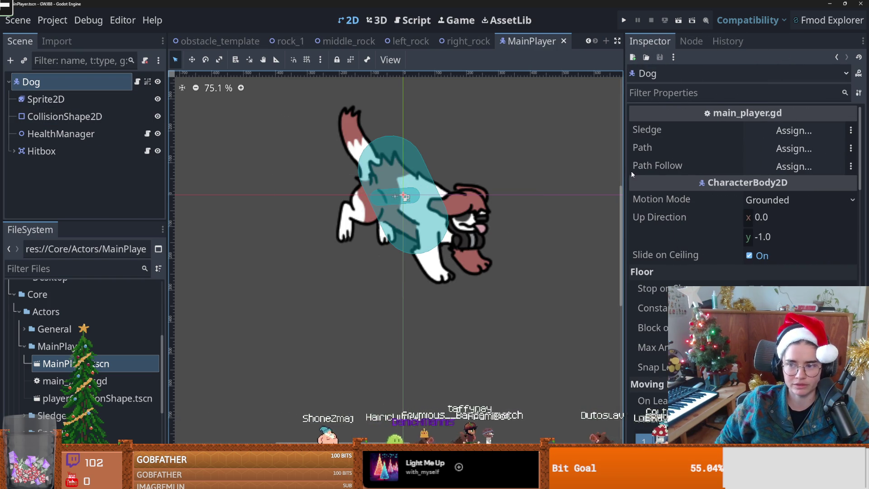
left_click(136, 83)
Scroll main_player.gd to the on_take_dmg function and widen the code area
scroll(382, 201, "down", 3)
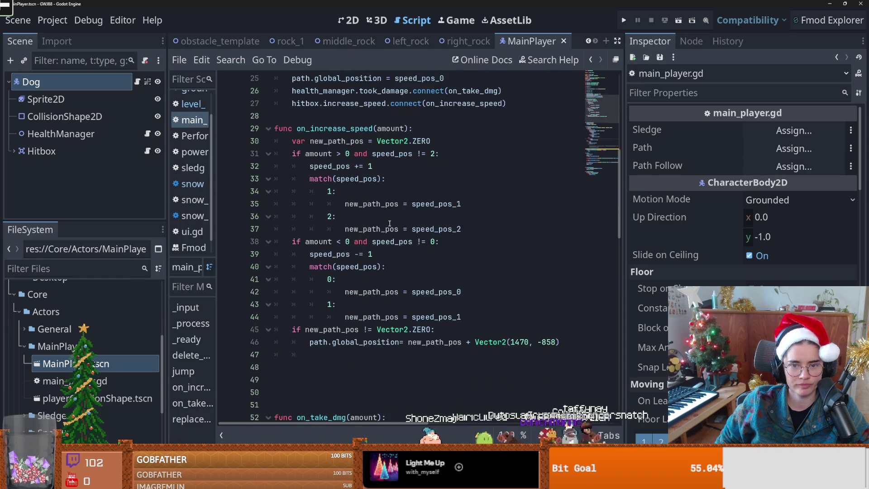
scroll(394, 250, "down", 2)
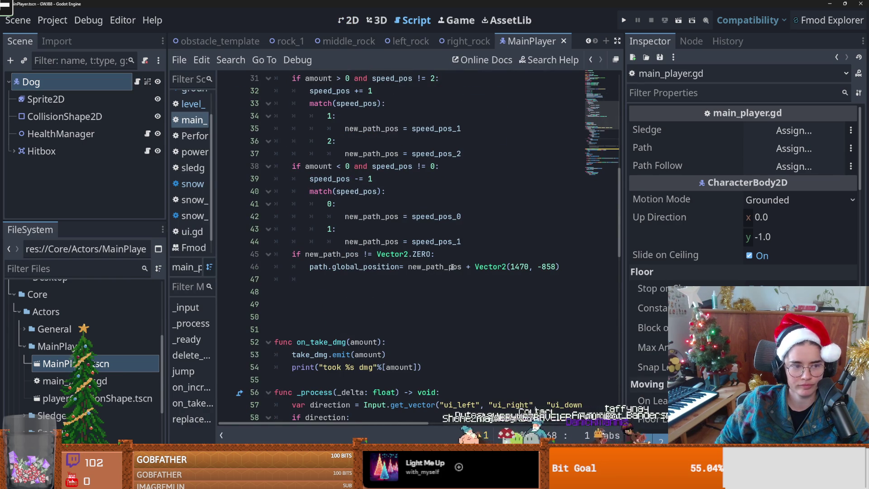
mouse_move(453, 265)
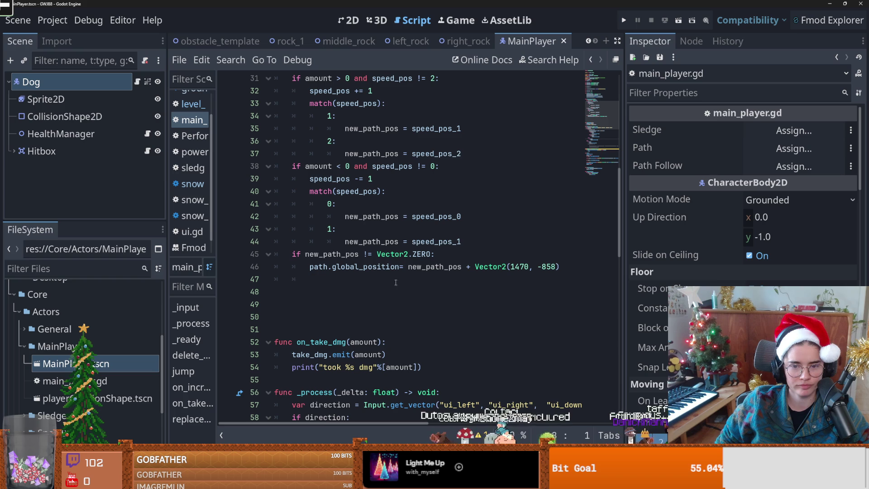
left_click(339, 310)
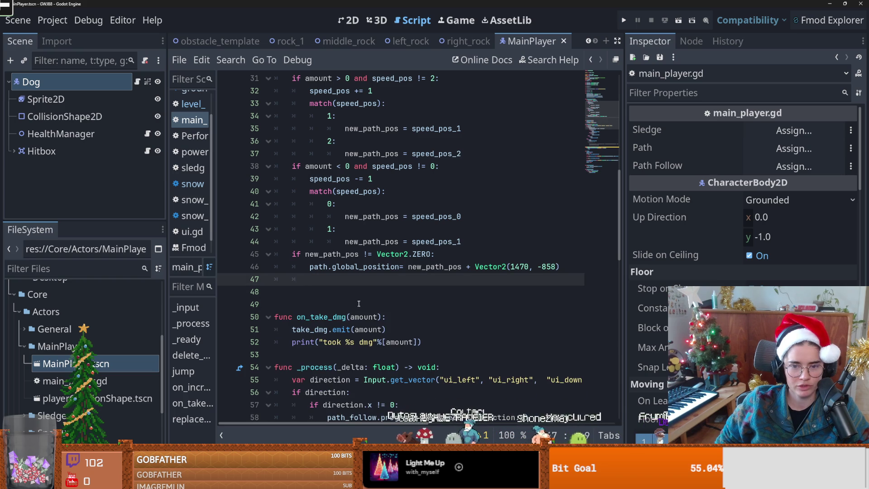
scroll(328, 290, "down", 1)
double_click(321, 279)
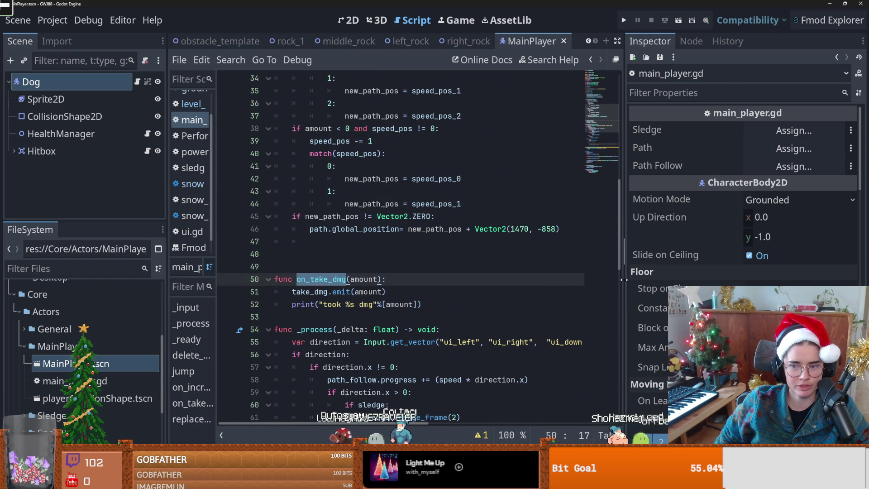
left_click_drag(625, 282, 755, 281)
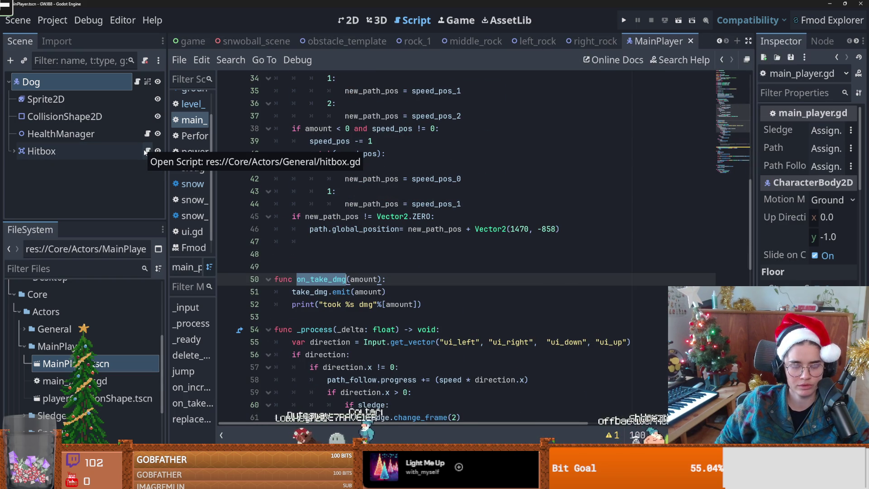
scroll(235, 219, "up", 7)
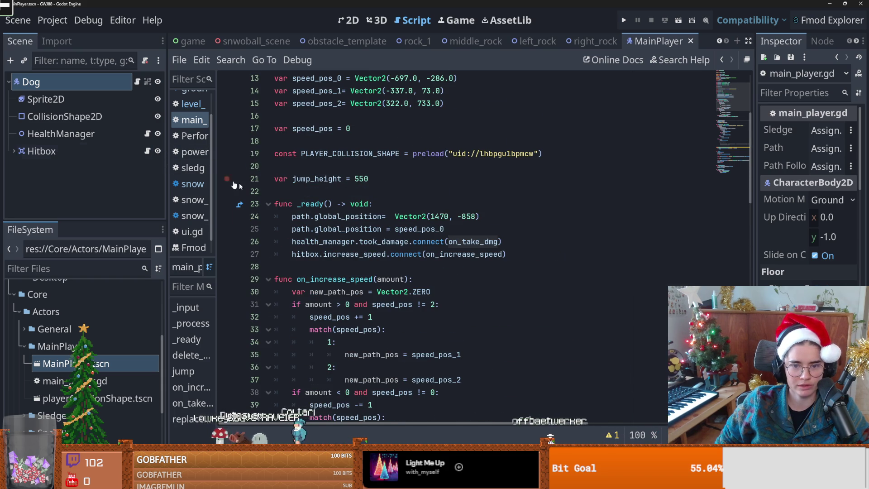
Take the took_damage connection line from main_player.gd into hitbox.gd's _ready function
triple_click(326, 241)
key("ctrl+c")
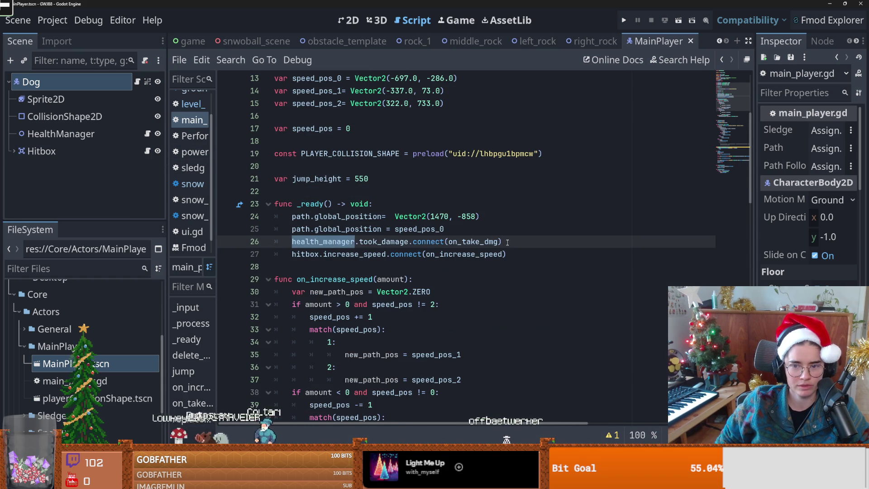
left_click(147, 150)
left_click(458, 181)
key("Return")
Paste the took_damage connection into _ready and add a func on_take_dmg(amount): handler
key("ctrl+v")
left_click(346, 207)
key("Return")
key("Return")
key("Up")
type("func on_tak")
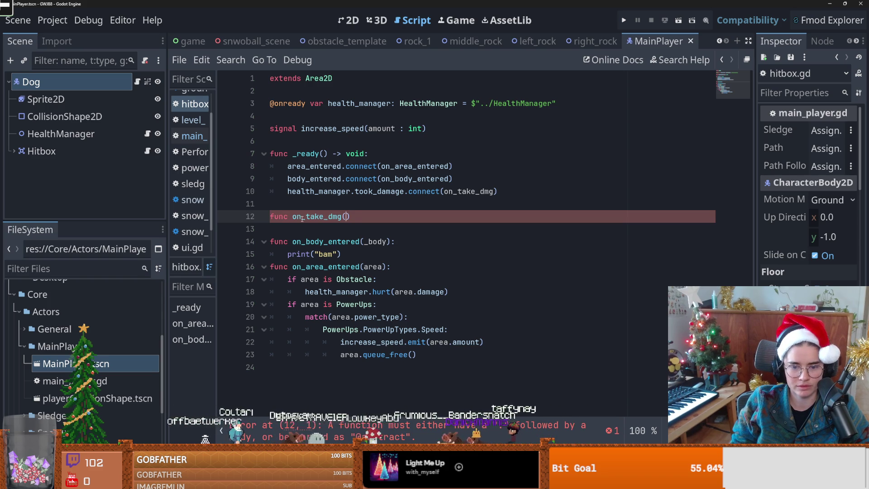
type("amount")
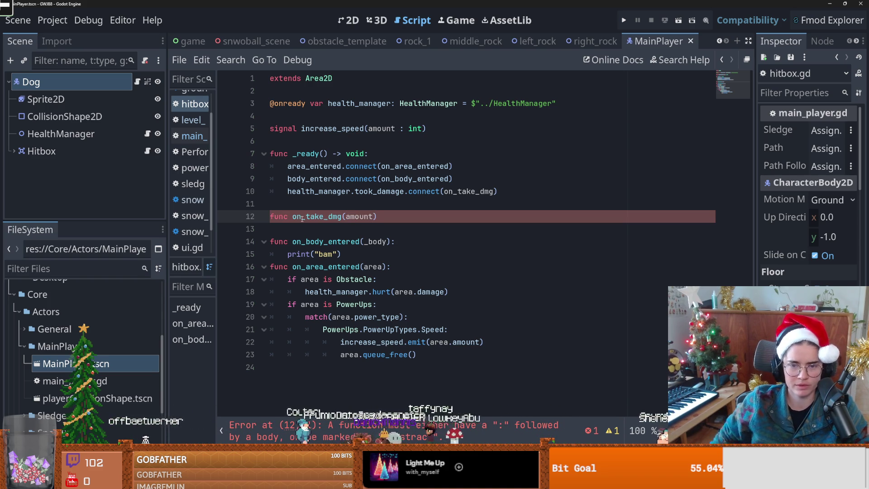
type("):")
key("Return")
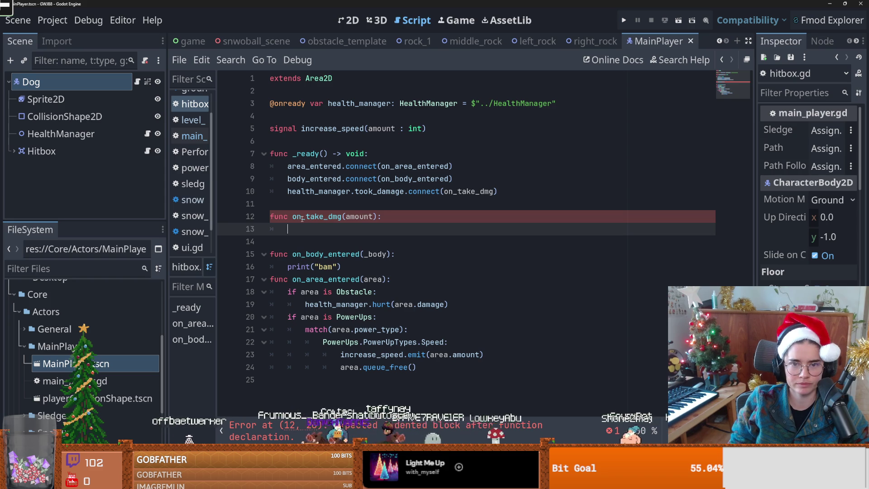
Declare var invicibilty_frame = false and copy that assignment into on_take_dmg
left_click(298, 141)
key("Return")
key("Return")
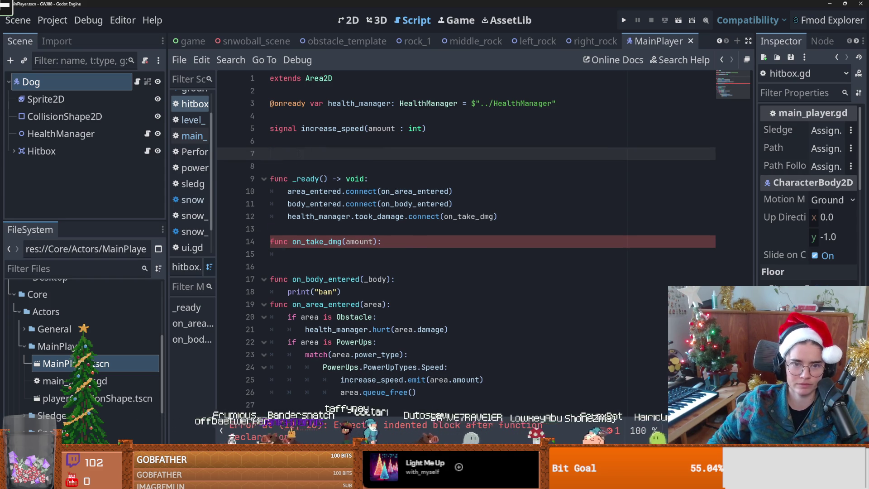
left_click(298, 153)
type("var invic")
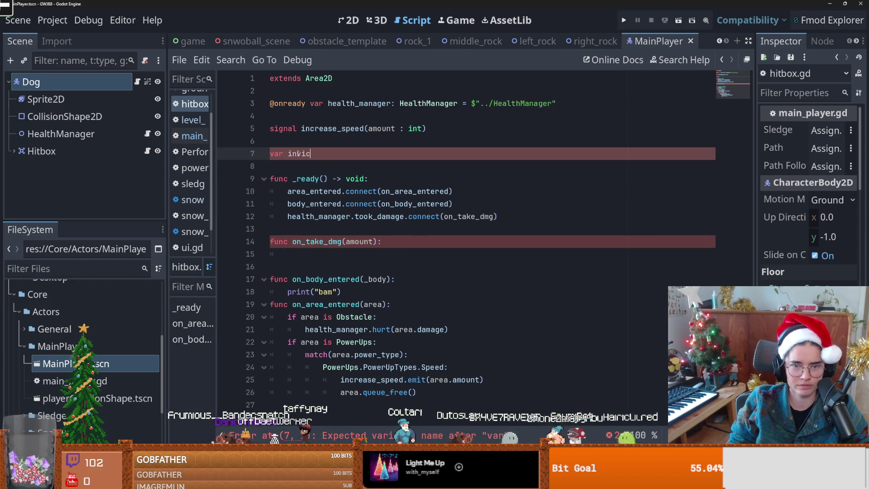
type("ibilty_frame")
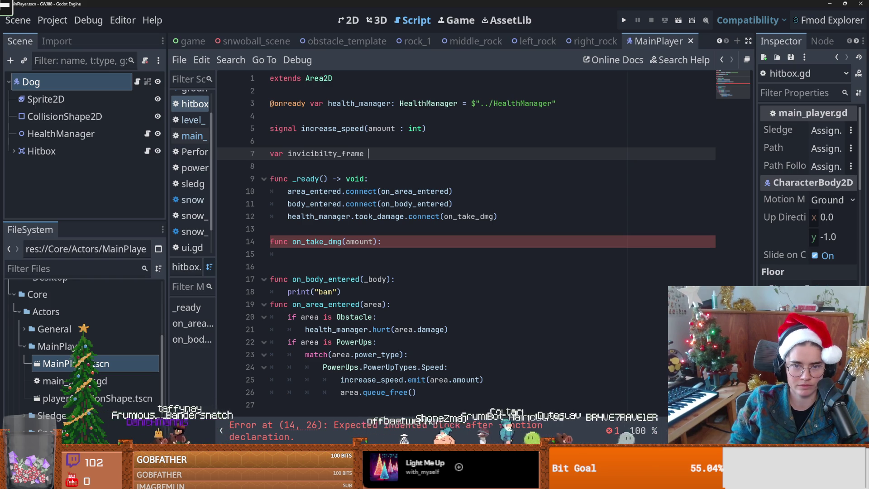
type("false")
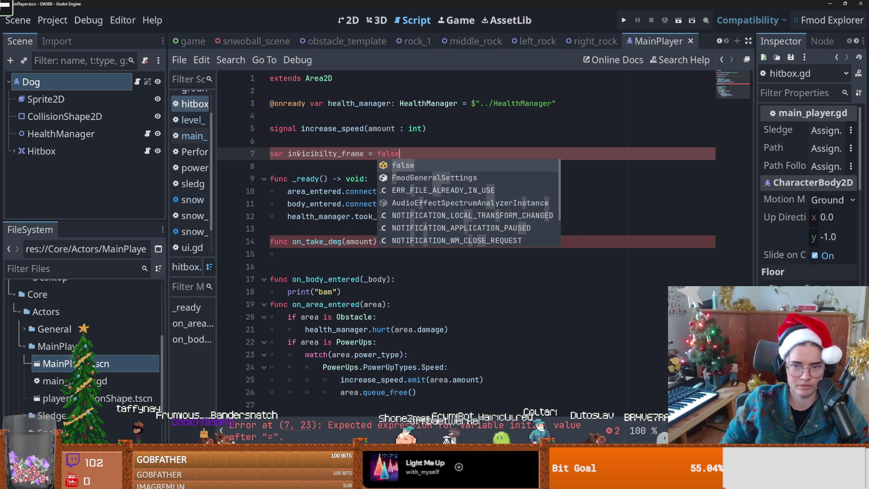
left_click_drag(408, 153, 287, 153)
key("ctrl+c")
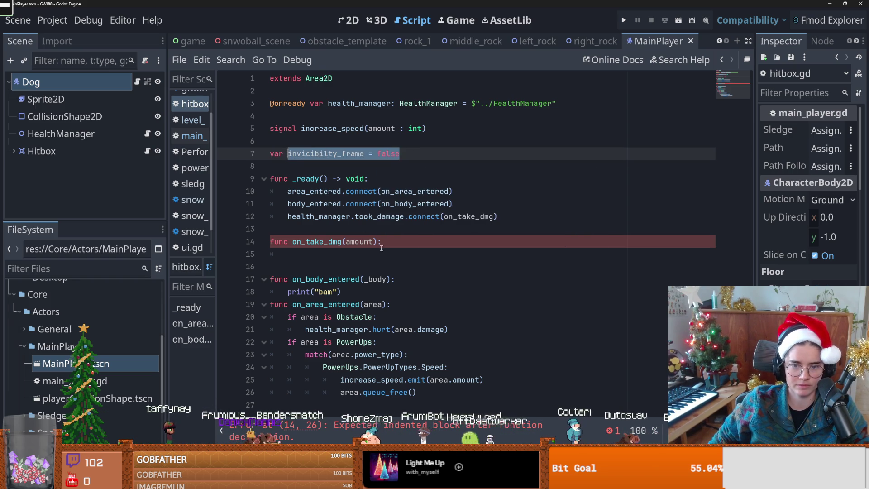
left_click(387, 249)
key("Return")
key("ctrl+v")
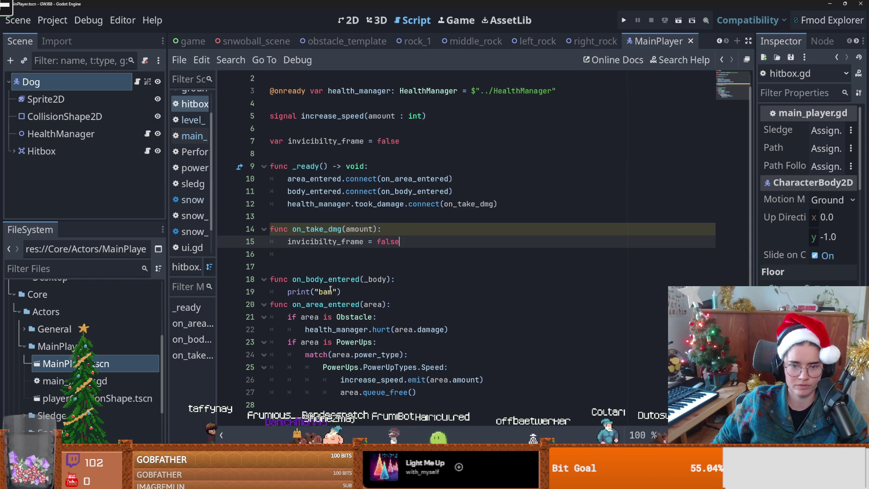
Wrap the Obstacle hurt() call in if !invicibilty_frame: and save the script
left_click(389, 308)
key("Return")
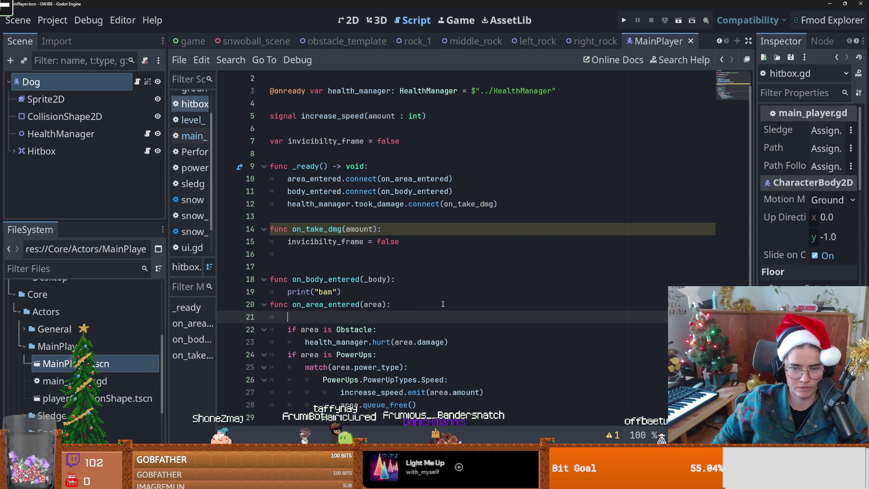
left_click(406, 329)
key("Return")
type("if !i")
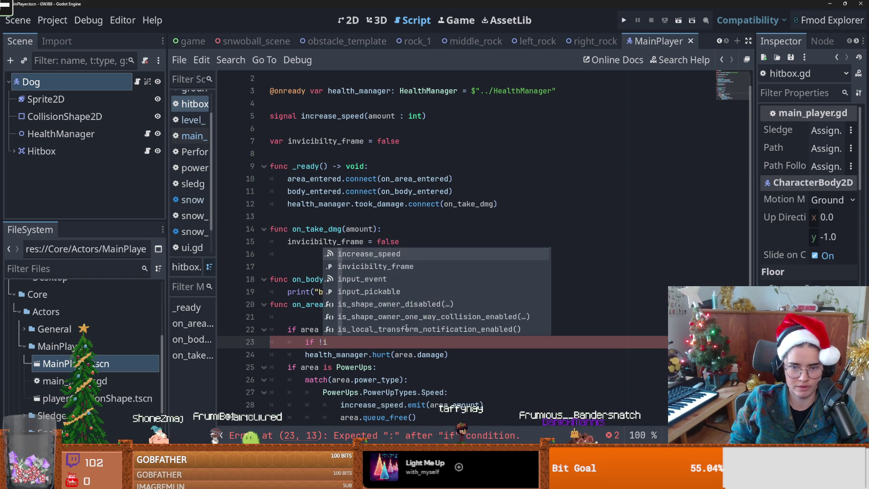
key("Down")
key("Return")
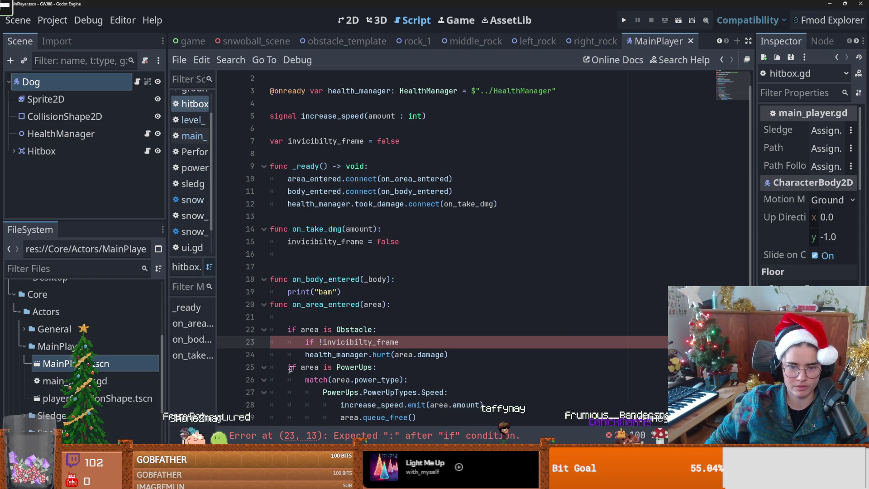
left_click(298, 354)
key("Tab")
left_click(398, 342)
type(":")
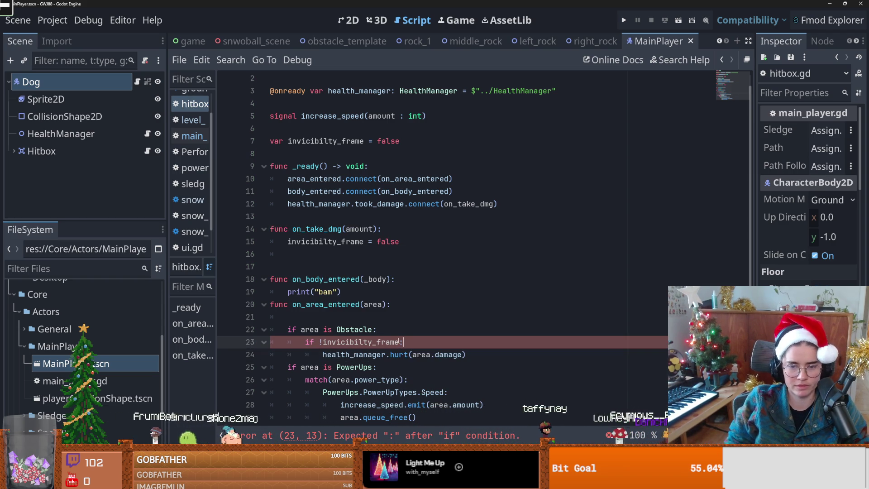
key("ctrl+s")
Add a new line after the on_take_dmg assignment and select the Hitbox node
left_click(412, 240)
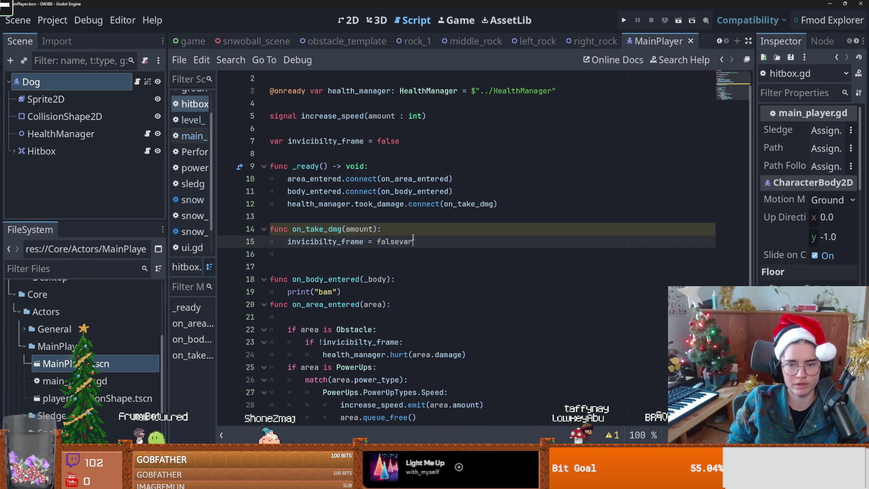
key("Return")
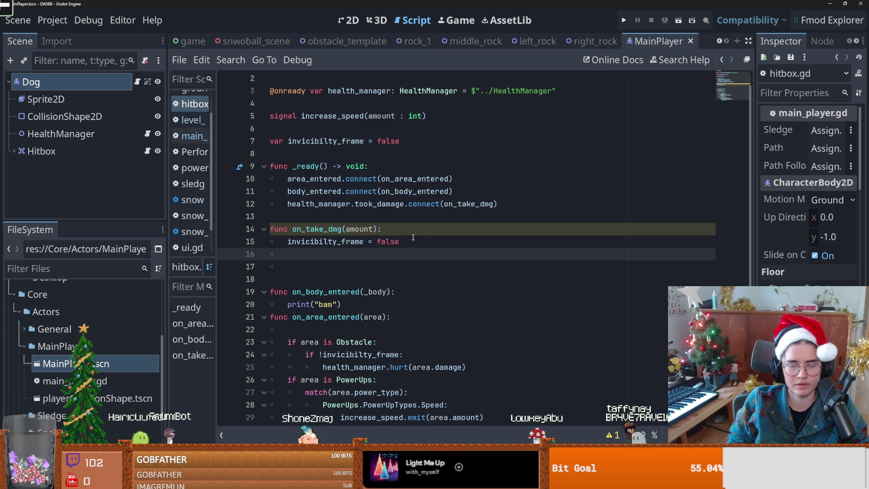
left_click(42, 151)
Add a Timer child under Hitbox with a 0.15 s wait time and One Shot on, then save
left_click(14, 151)
right_click(38, 150)
left_click(81, 77)
type("timer")
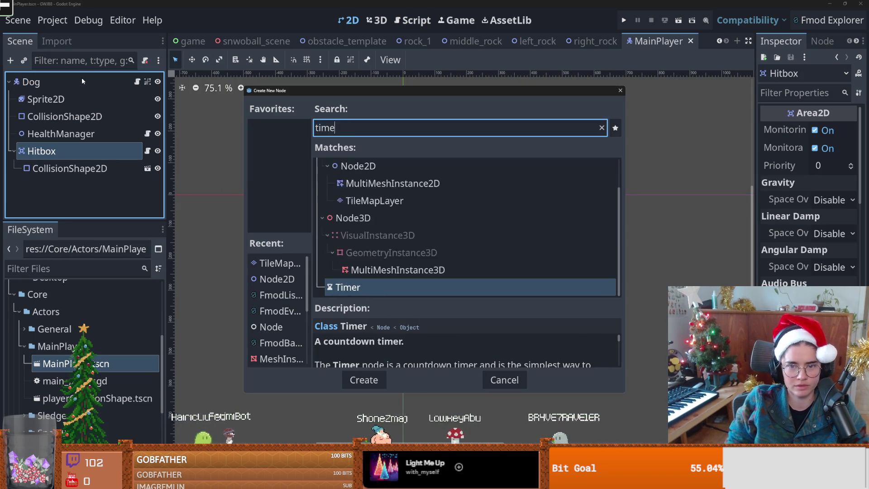
key("Return")
left_click(826, 147)
type("0.15")
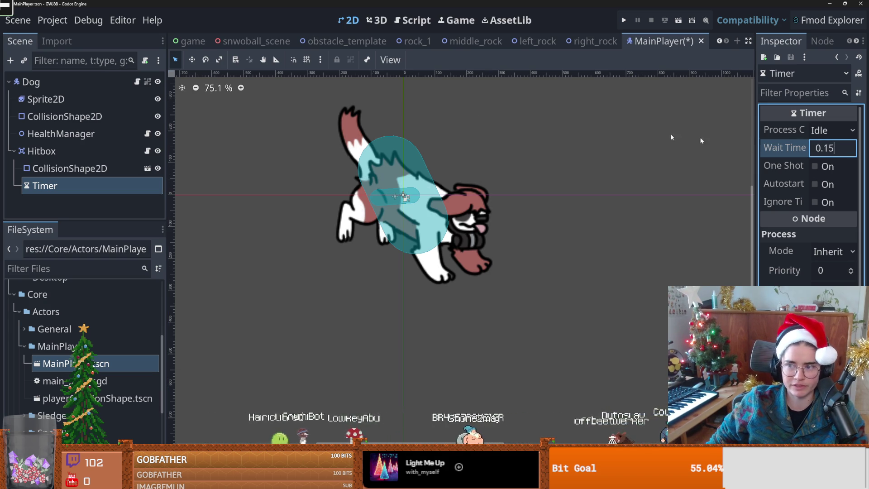
key("Return")
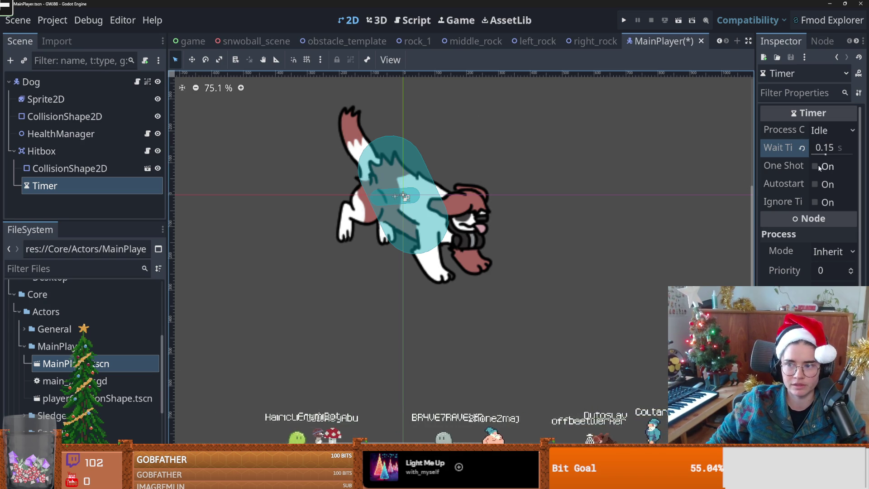
left_click(814, 166)
key("ctrl+s")
Rename the timer to IframeTimer and drag it into hitbox.gd as an iframe_timer reference
left_click(147, 150)
left_click(69, 184)
type("IframeT")
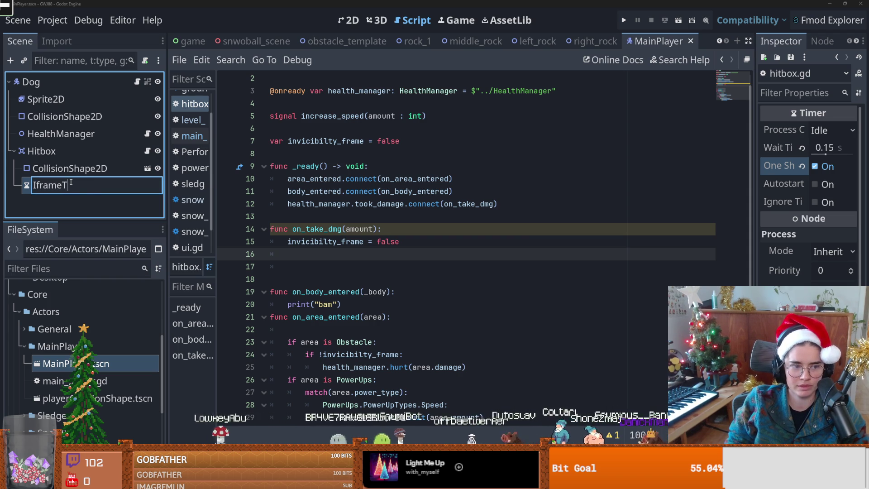
type("imer")
key("Return")
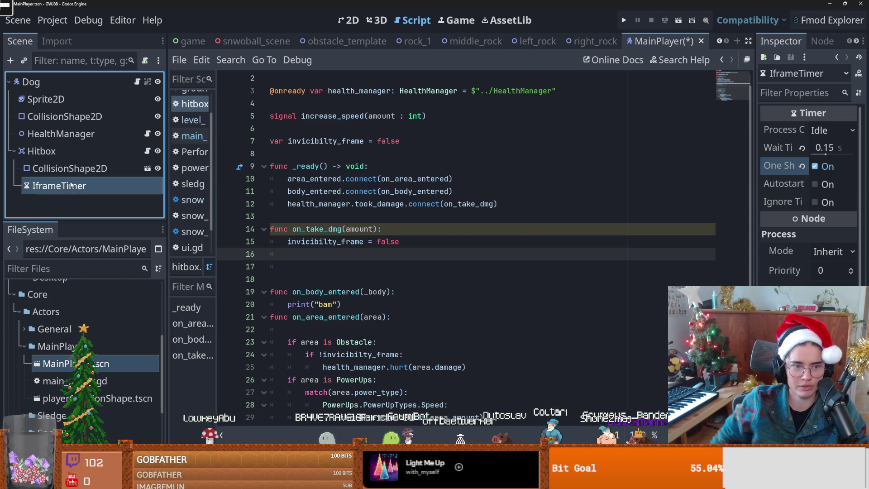
left_click_drag(58, 186, 358, 129)
Start an iframe_timer call in on_take_dmg, then delete the unfinished line
left_click(420, 253)
key("Return")
type("iframe_timer.tim")
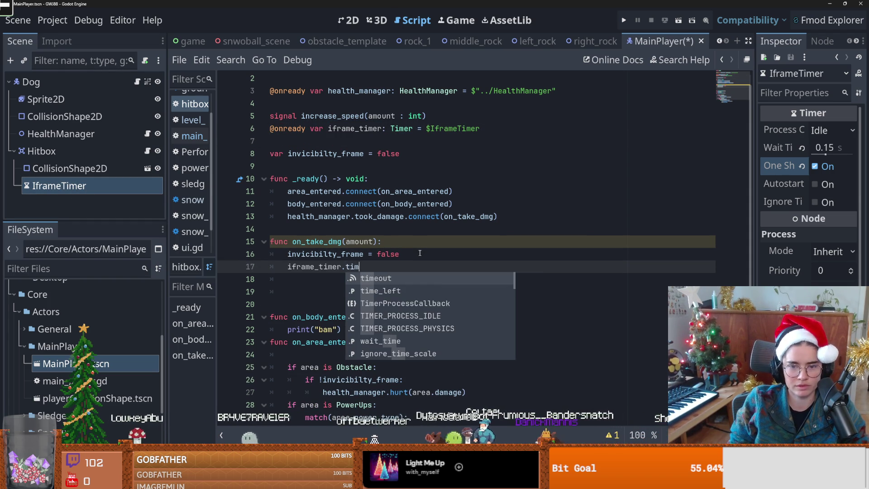
key("BackSpace")
key("BackSpace")
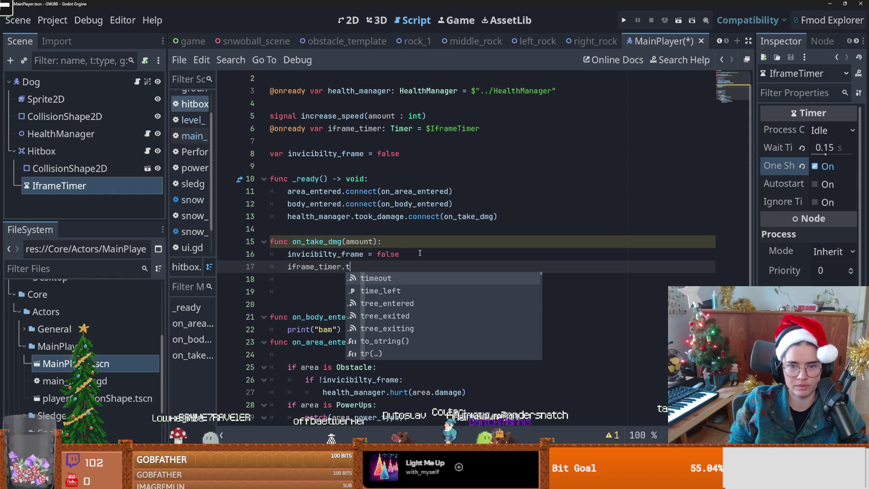
key("Escape")
key("shift+Home")
key("BackSpace")
Tidy the blank lines below on_take_dmg to make room for a new function
left_click(288, 291)
key("BackSpace")
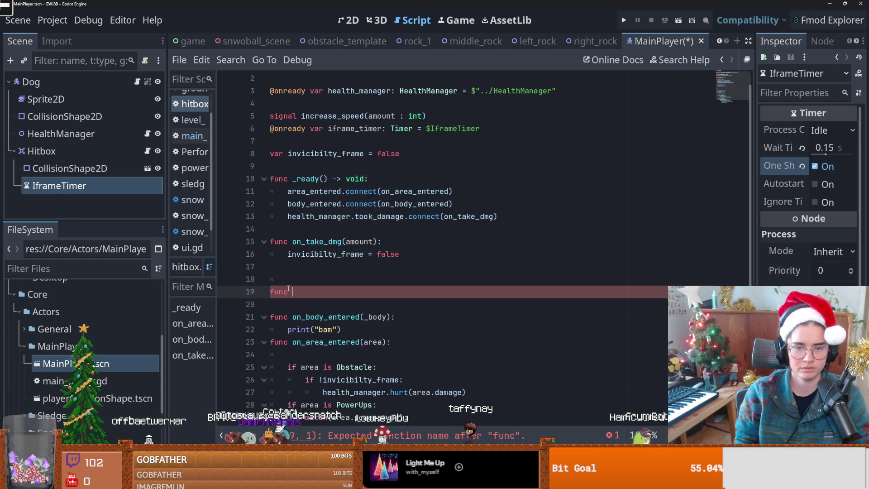
key("Up")
key("Up")
key("Up")
key("End")
key("Delete")
key("Delete")
key("Return")
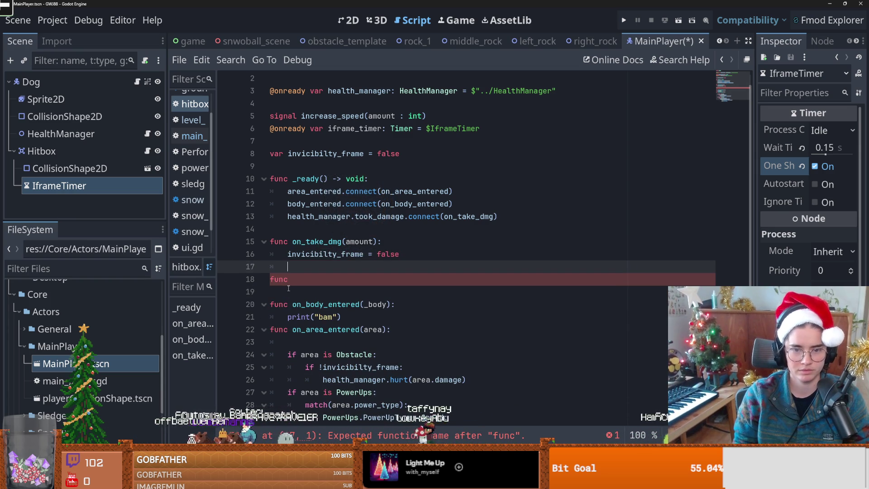
key("Down")
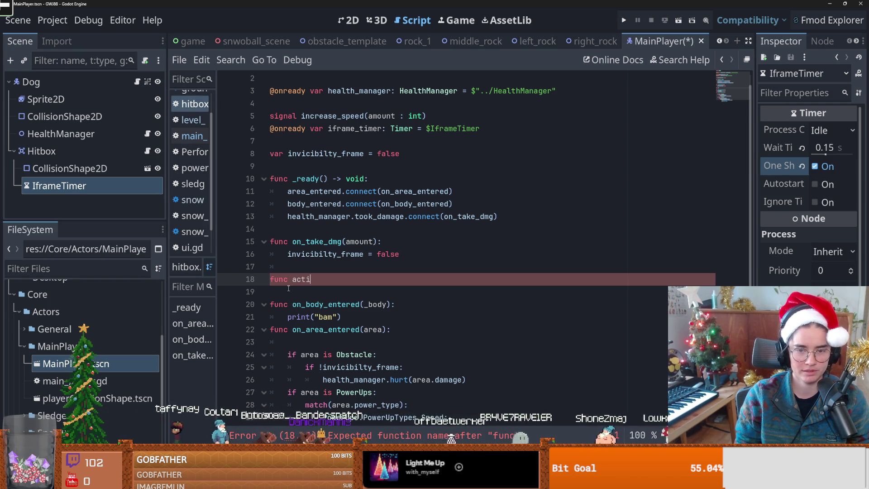
Name the new function disable_i_frame and make on_take_dmg set the flag to true
key("BackSpace")
key("BackSpace")
key("BackSpace")
type("disable")
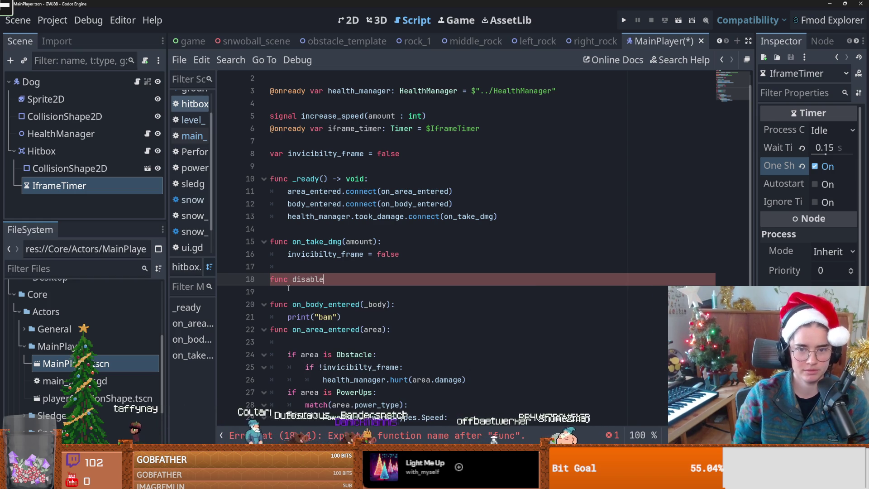
double_click(388, 254)
type("treu")
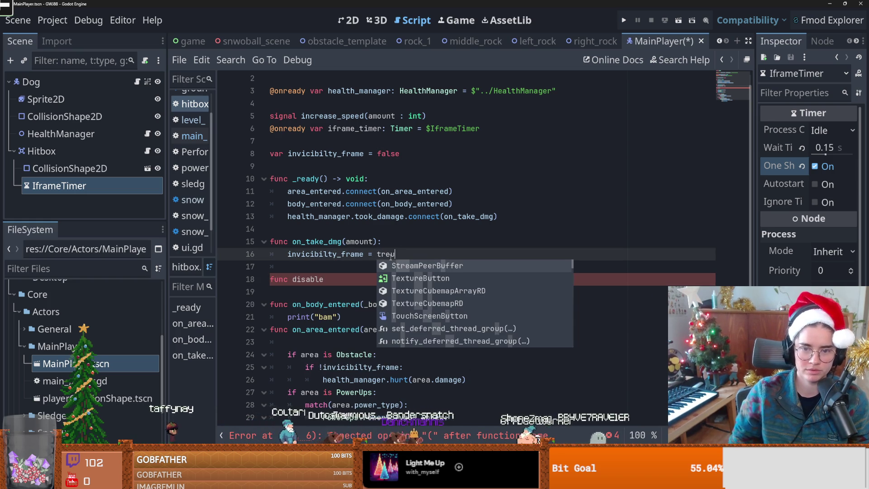
key("BackSpace")
key("BackSpace")
type("ue")
left_click(332, 280)
type("_iframe(")
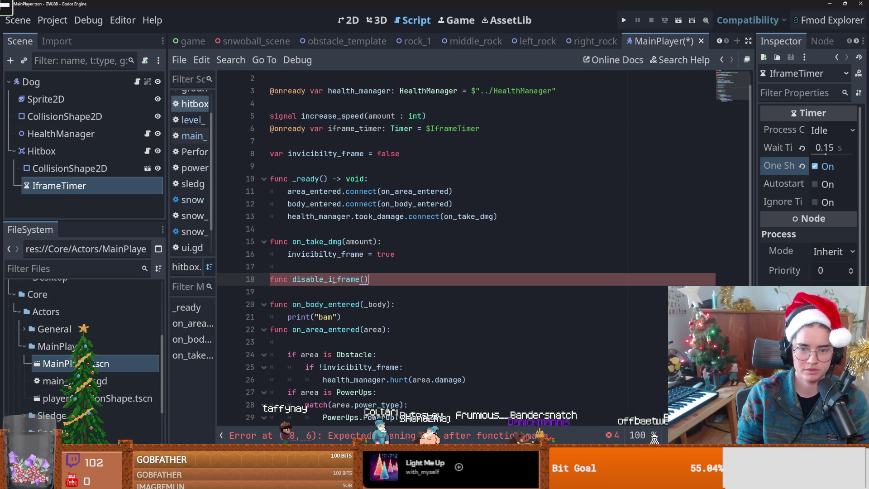
type(":")
key("Return")
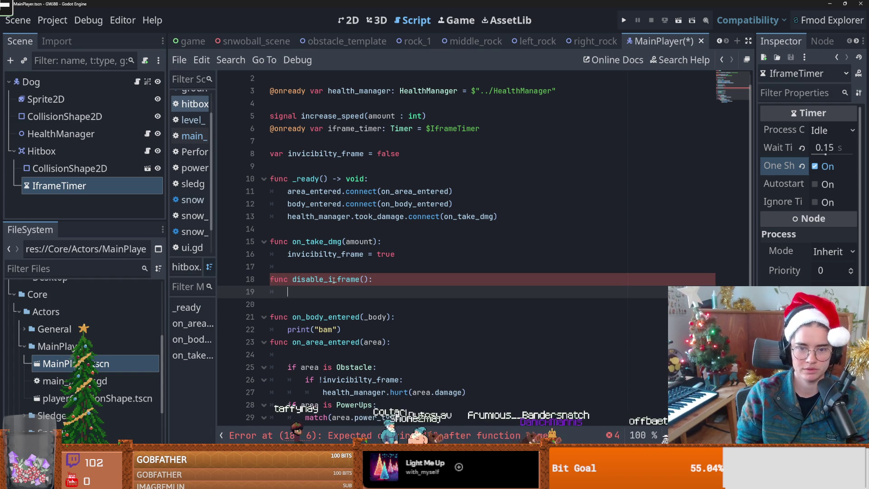
Copy the invicibilty_frame assignment into disable_i_frame and change its value to false
left_click_drag(400, 253, 287, 254)
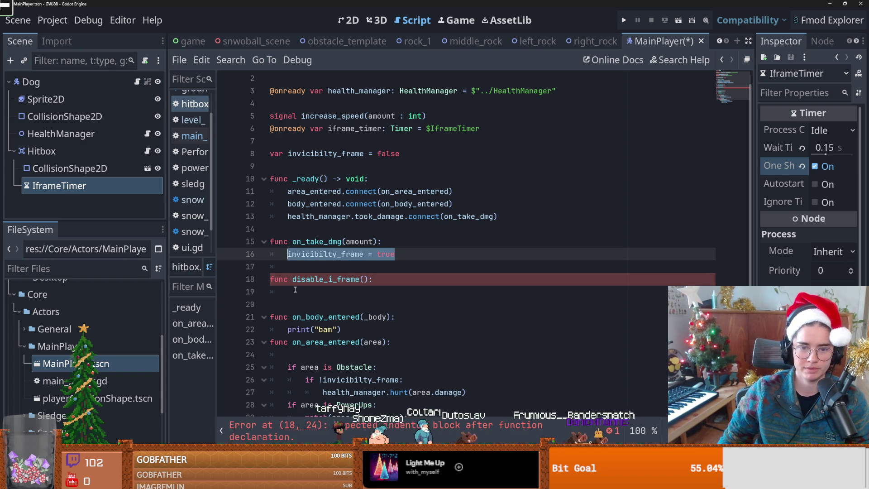
key("ctrl+c")
left_click(379, 292)
key("ctrl+v")
double_click(379, 292)
type("fal")
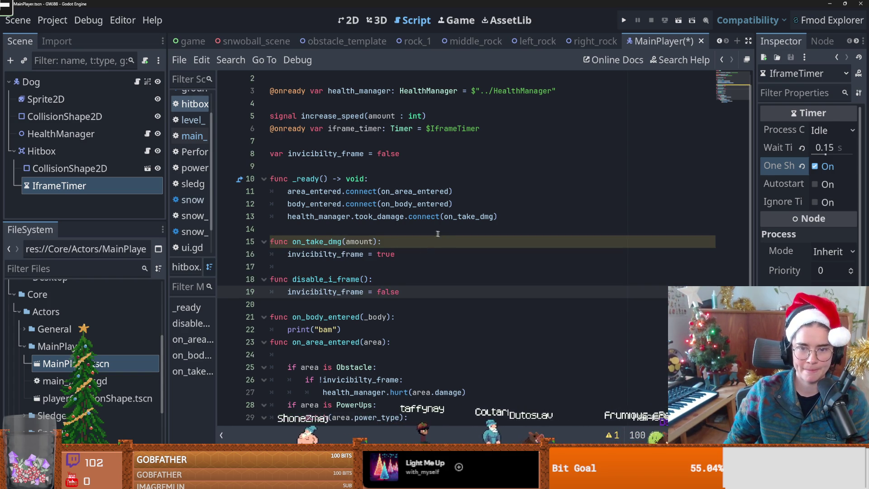
left_click(502, 216)
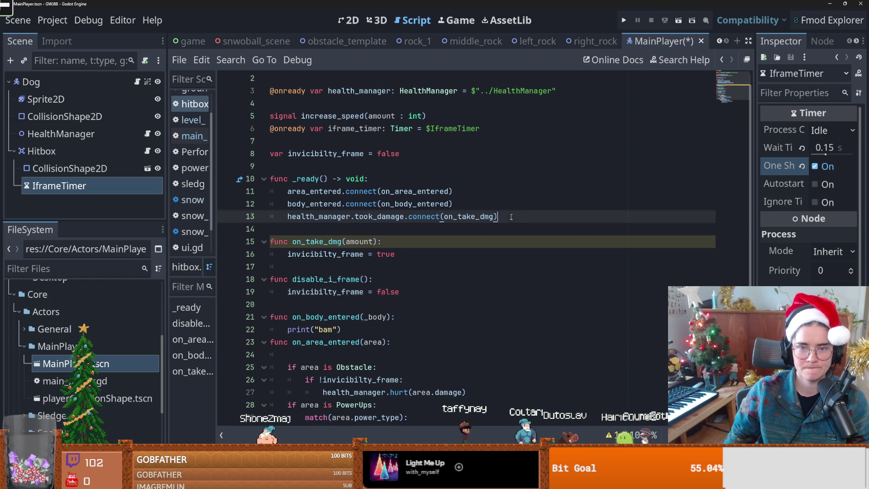
Tidy the blank-line spacing around the variable declarations at the top of hitbox.gd
key("Return")
scroll(451, 217, "up", 1)
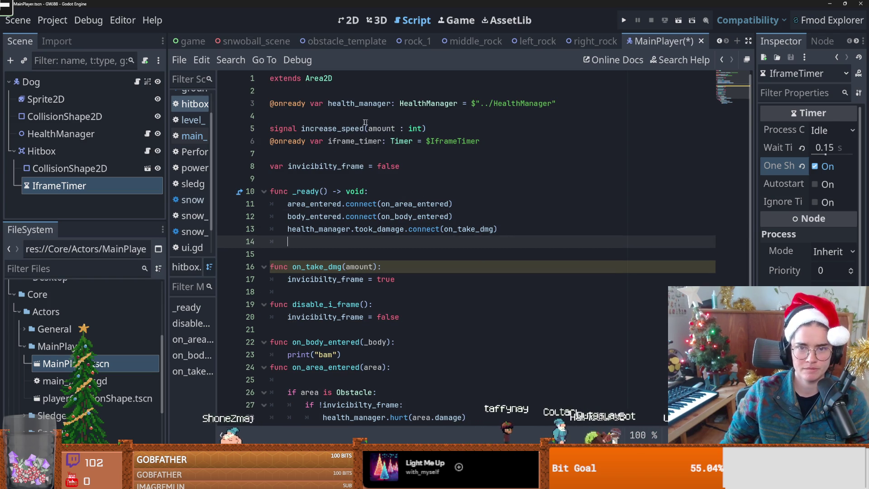
left_click(319, 152)
key("BackSpace")
key("Home")
key("Return")
In _ready, add iframe_timer.timeout.connect(disable_i_frame)
left_click(515, 228)
key("Return")
type("iframe_timer")
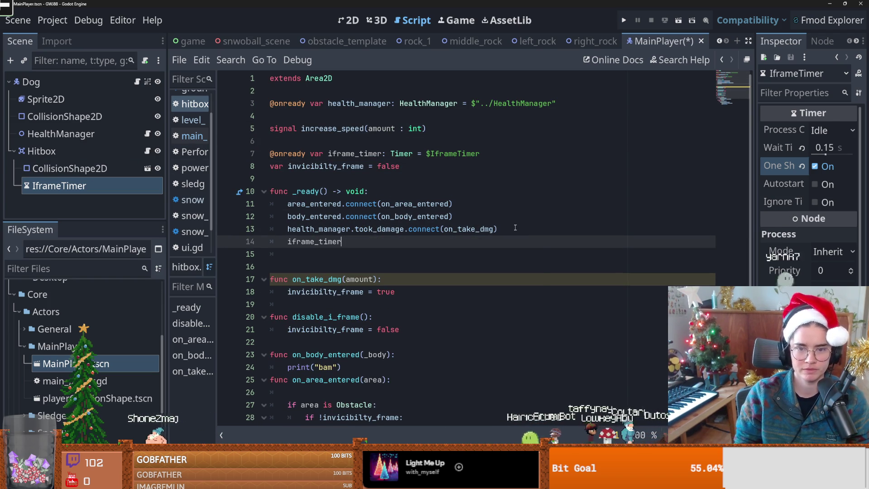
type(".timeout.conn")
key("Return")
type("di")
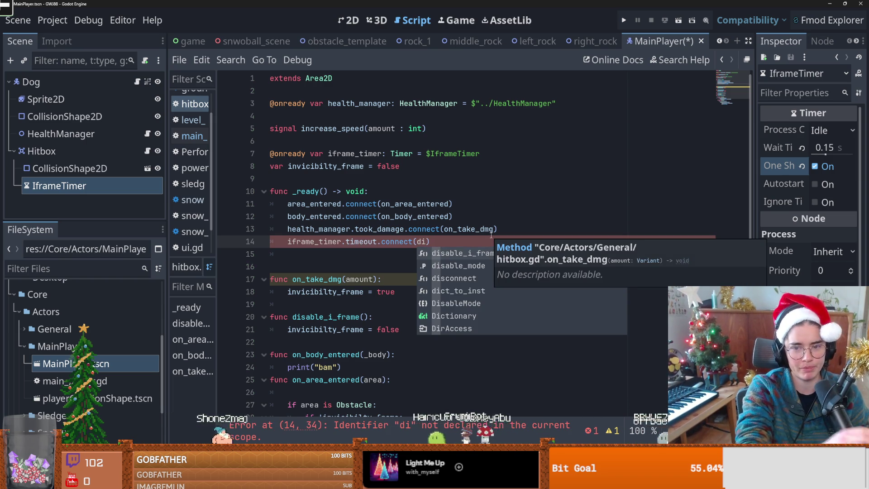
key("Return")
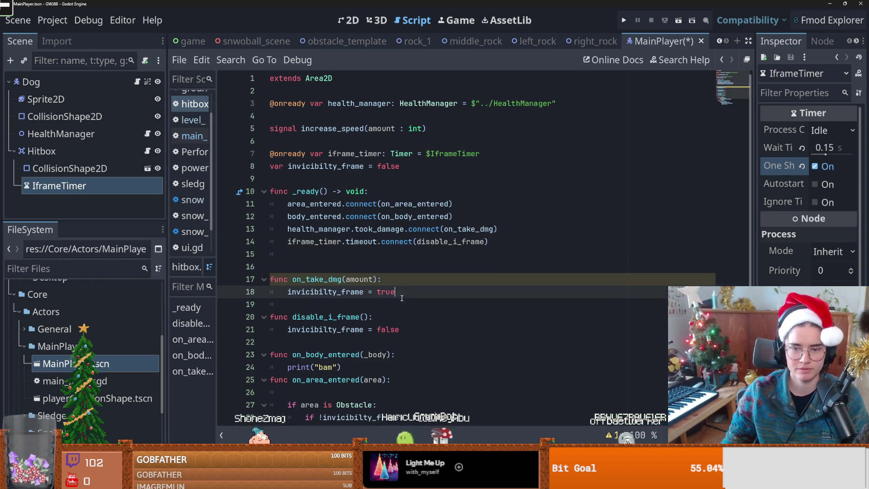
Add iframe_timer.start() to on_take_dmg, save the script, and launch a test run
left_click(407, 293)
key("Return")
type("i")
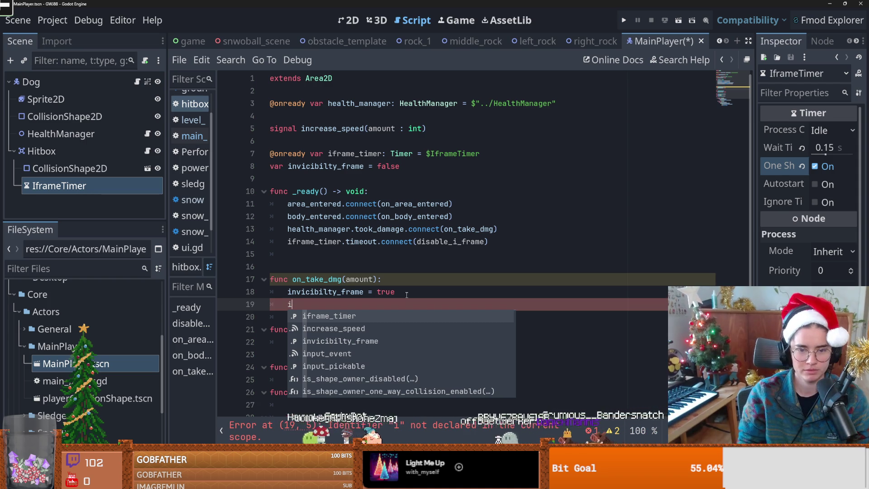
key("Return")
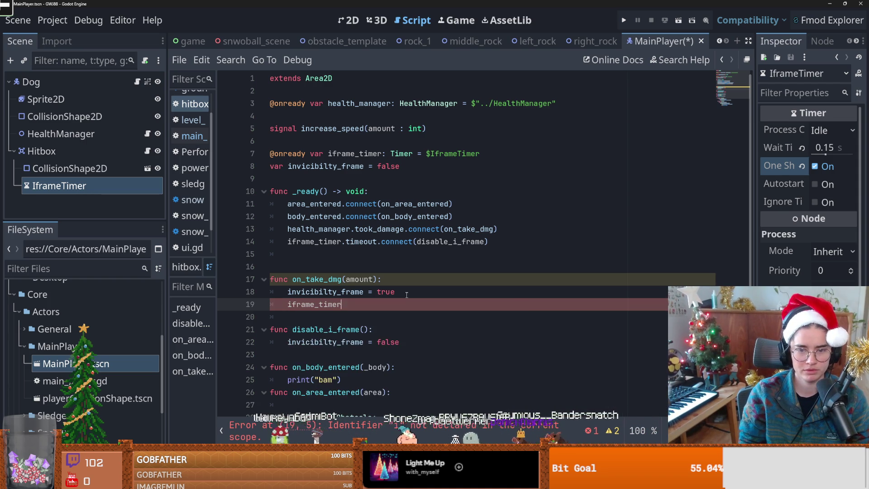
key("Return")
key("ctrl+s")
scroll(389, 294, "down", 3)
left_click(623, 20)
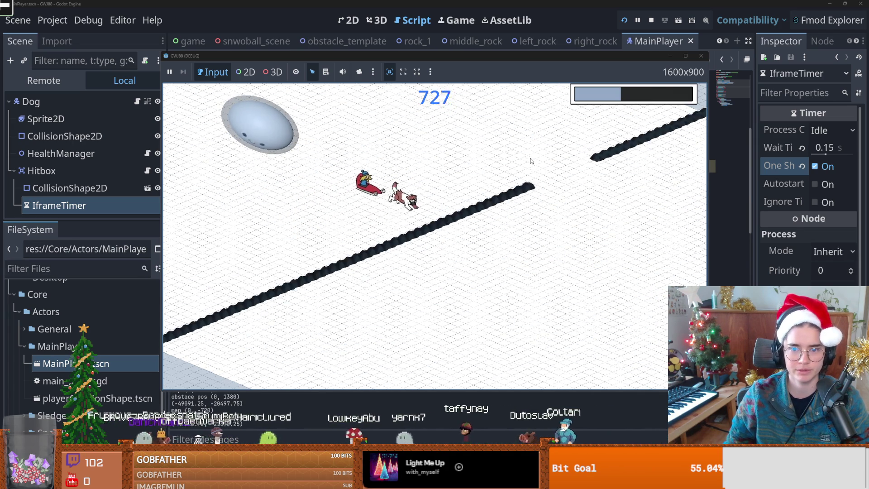
Stop the running game and switch over to GitHub Desktop
left_click(701, 56)
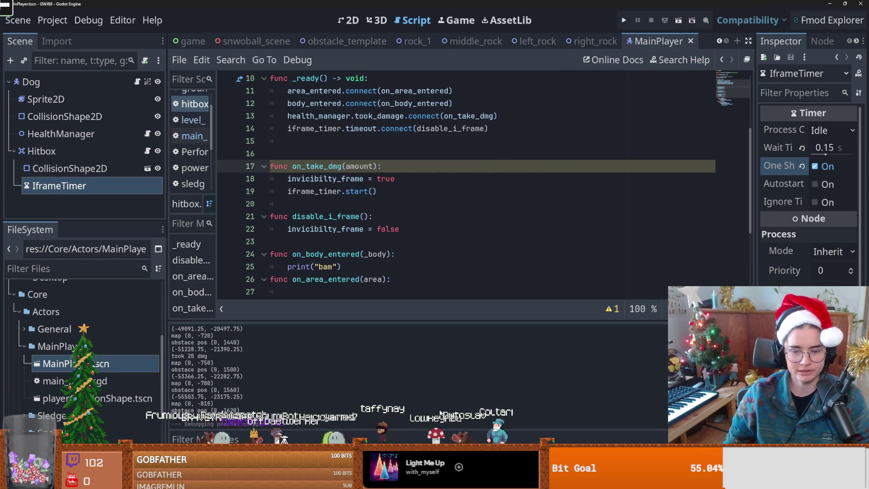
key("alt+Tab")
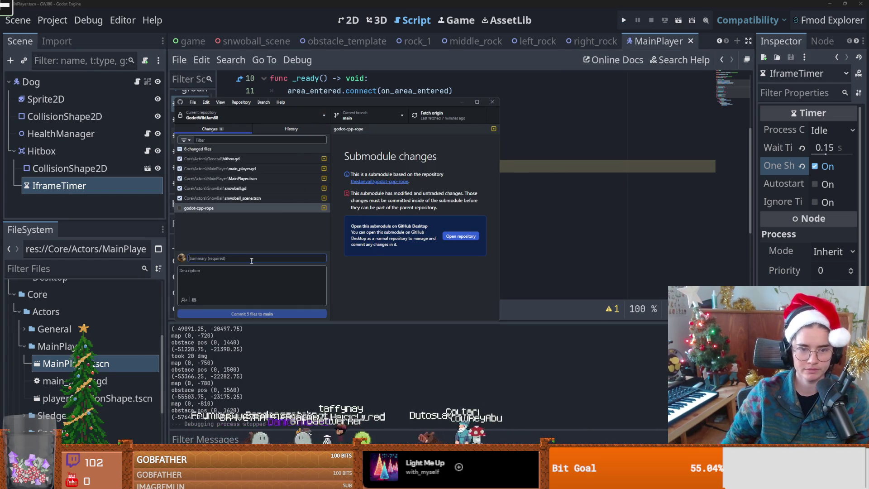
Commit the six changed files as 'i frame upon taking damage', push to origin, and close GitHub Desktop
type("i frame upon taking damage")
key("ctrl+Return")
left_click(426, 119)
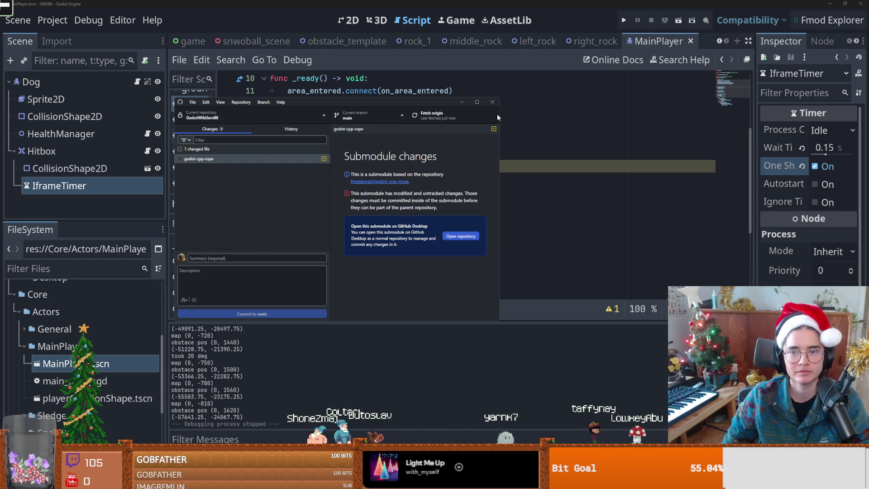
left_click(493, 101)
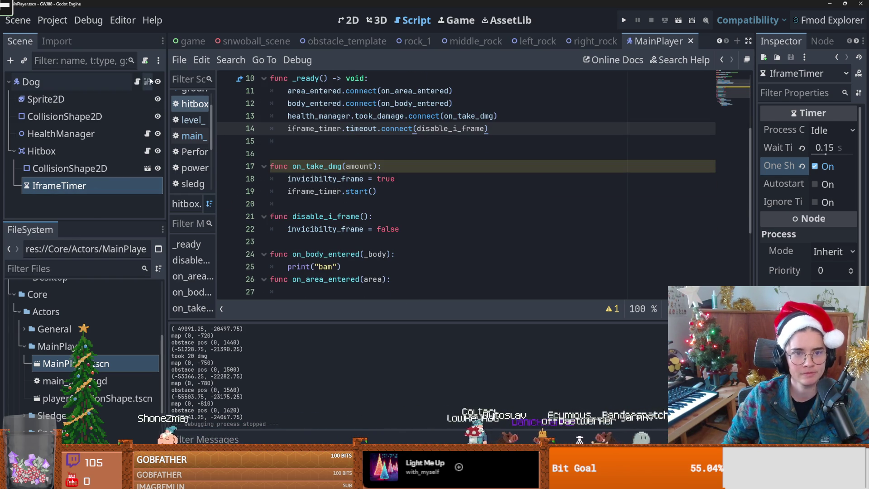
Delete the extra blank line in hitbox.gd and save the script
scroll(713, 43, "up", 1)
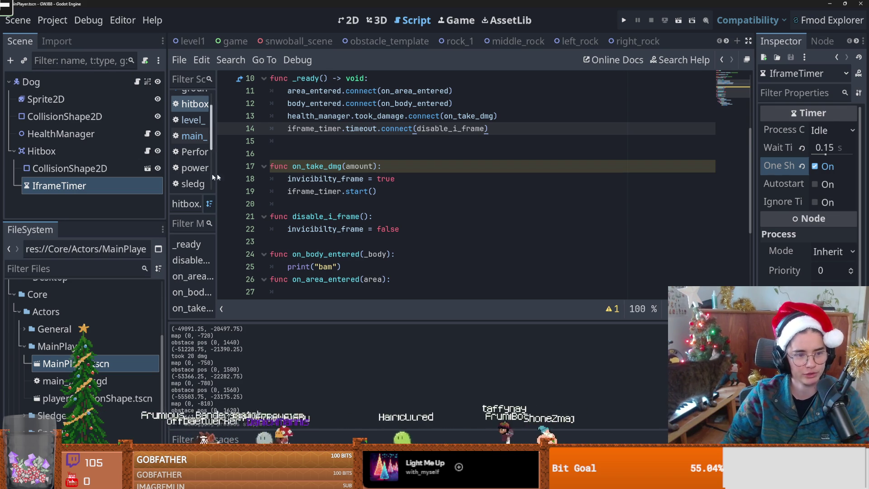
left_click(408, 195)
left_click(319, 158)
key("BackSpace")
key("ctrl+s")
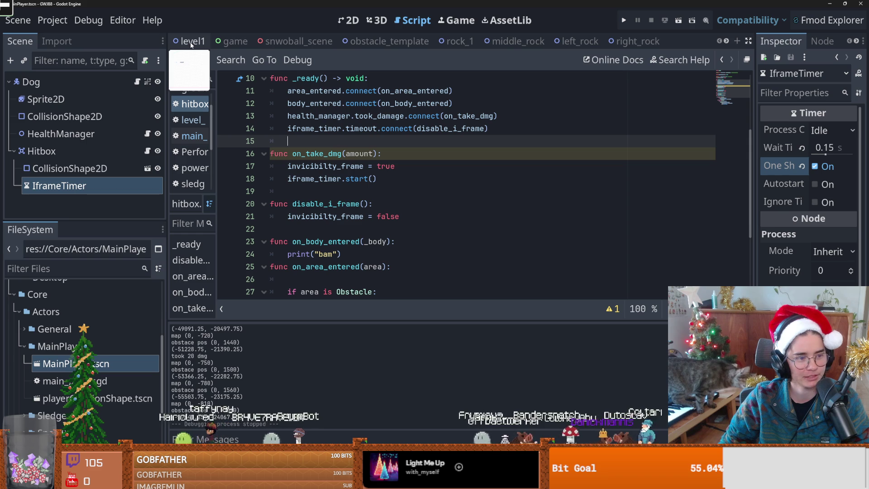
Open the level1 scene, check the hitbox.gd diff in GitHub Desktop, and return to Godot
left_click(191, 42)
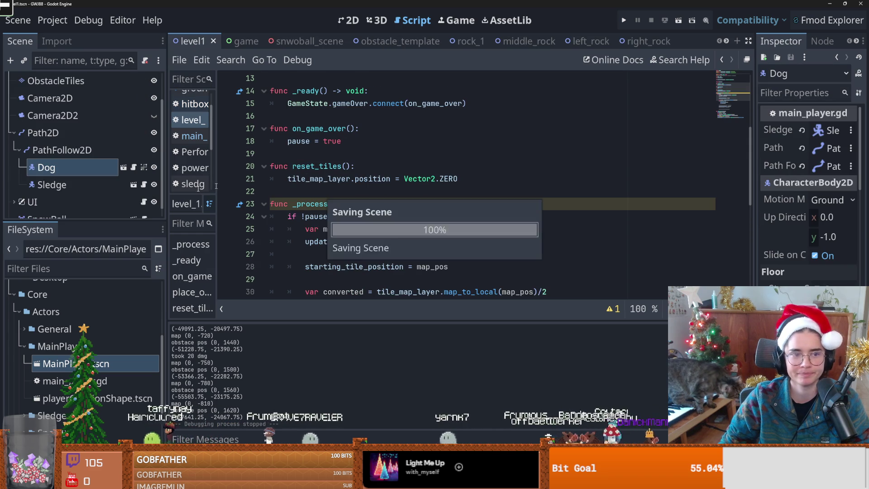
key("alt+Tab")
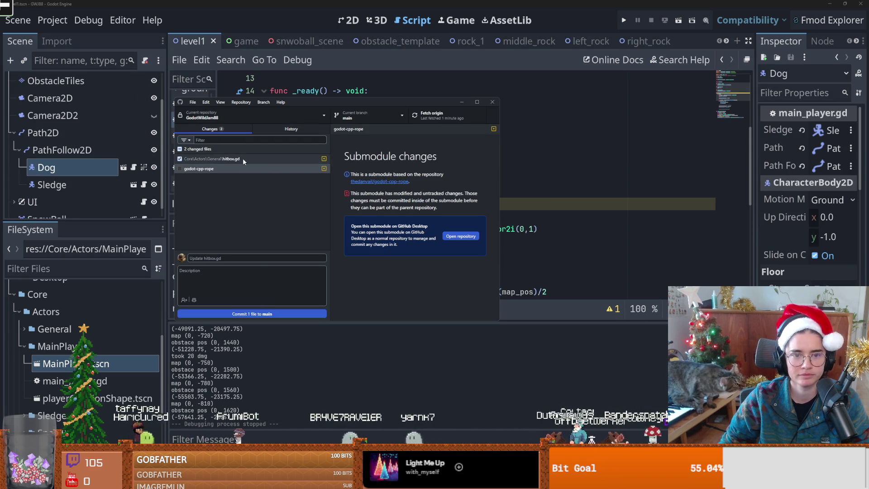
left_click(274, 280)
left_click(582, 132)
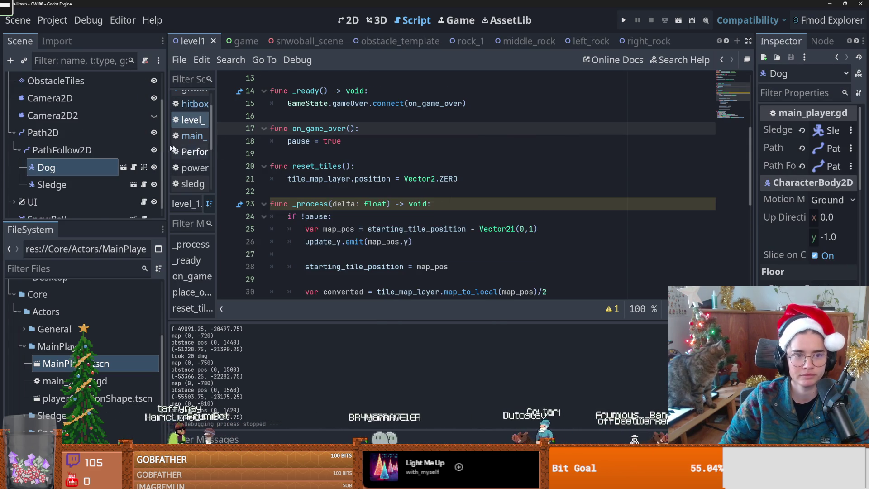
scroll(100, 213, "up", 2)
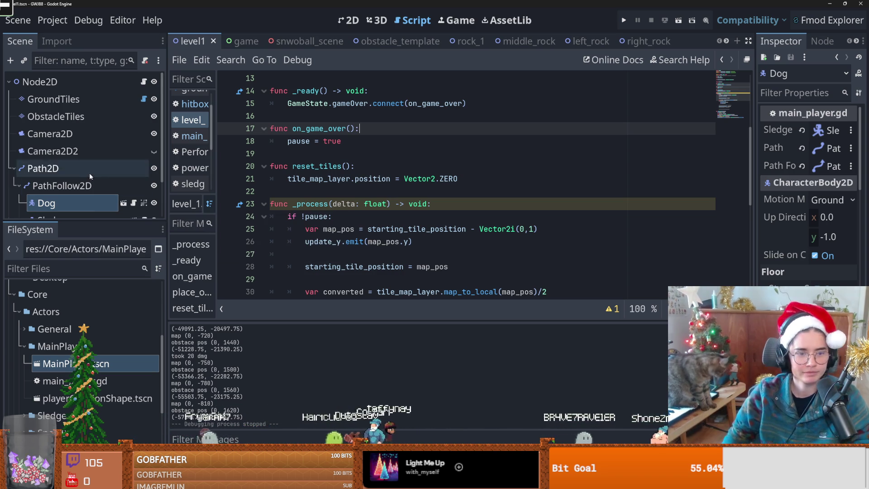
Add 'var random_x = randi_range(-34,34)' to place_powerup(map_pos) in level_1.gd
key("ctrl+s")
scroll(91, 199, "down", 3)
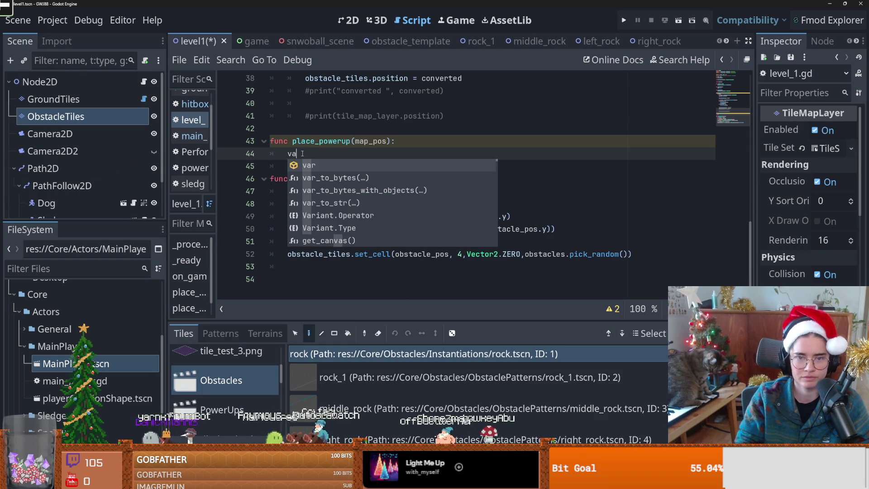
type("r random_c")
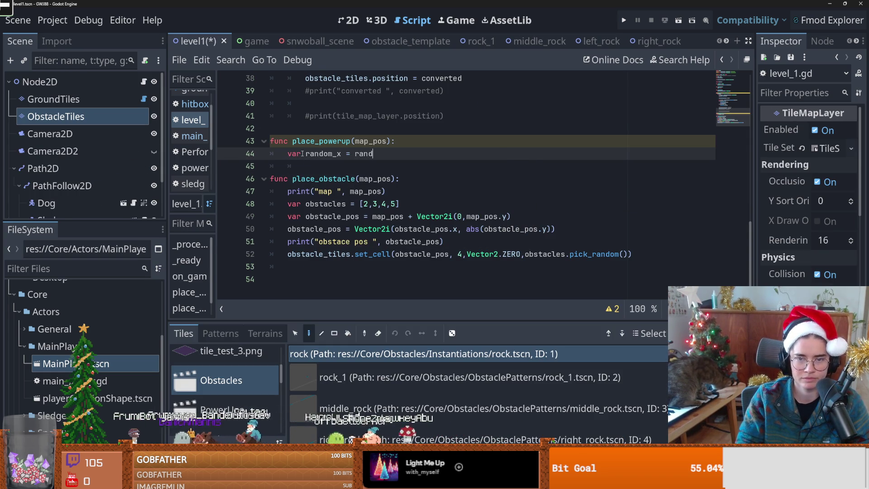
type("i")
key("Down")
key("Return")
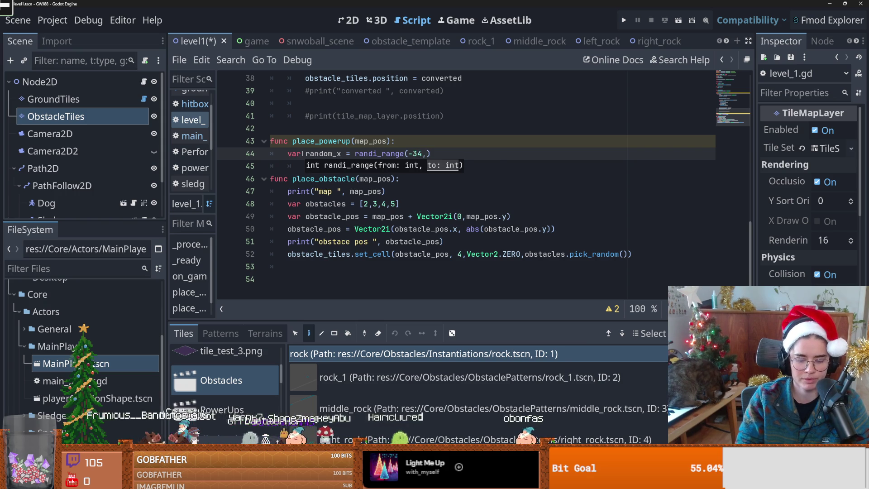
type("34")
mouse_move(634, 254)
left_mouse_down()
mouse_move(407, 241)
mouse_move(280, 209)
left_mouse_up()
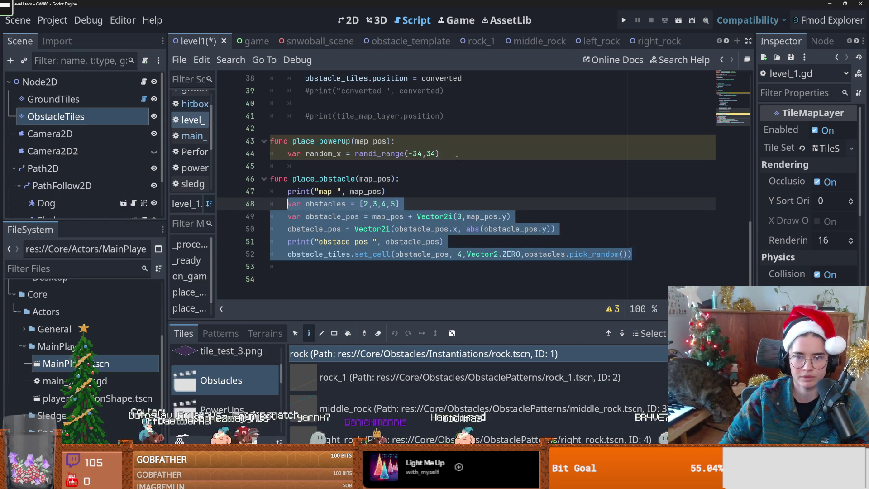
Paste place_obstacle's body into place_powerup and use random_x as the x offset
key("ctrl+c")
left_click(457, 166)
key("ctrl+v")
double_click(323, 154)
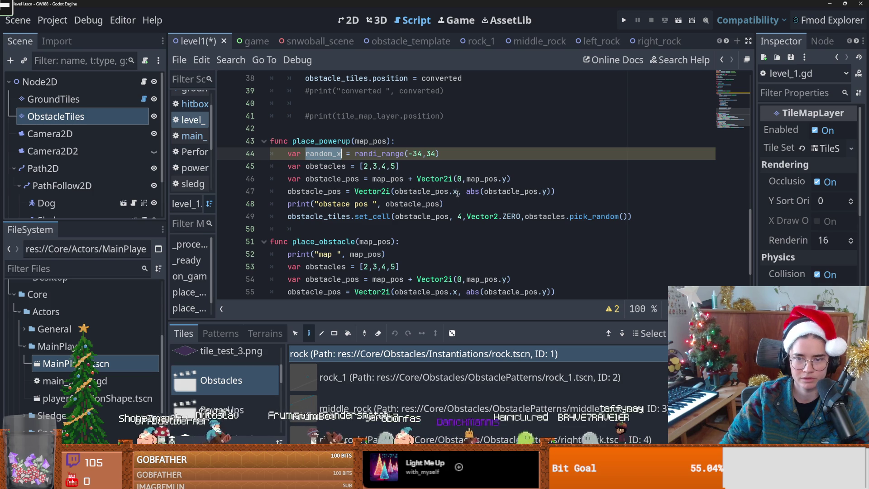
left_click_drag(457, 191, 395, 191)
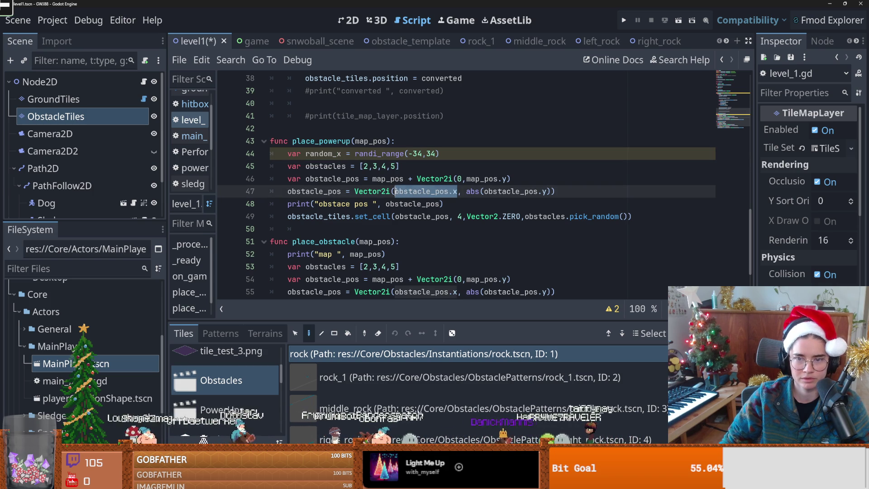
double_click(460, 178)
key("ctrl+v")
double_click(475, 179)
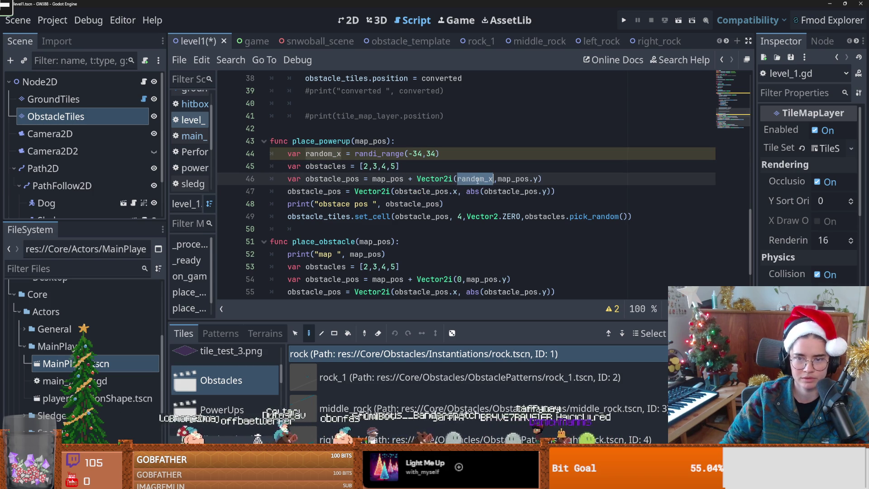
left_click(346, 178)
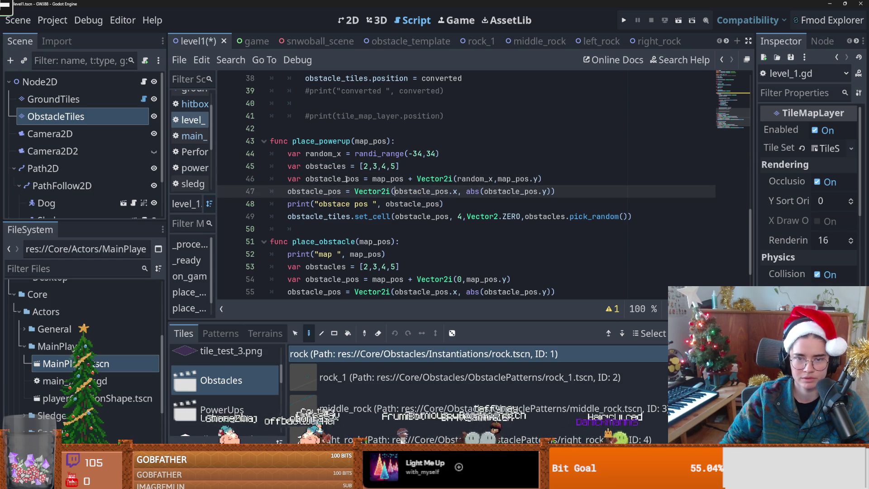
Start renaming the position variable to power_up and set the tile list to [1]
left_click_drag(340, 178, 306, 179)
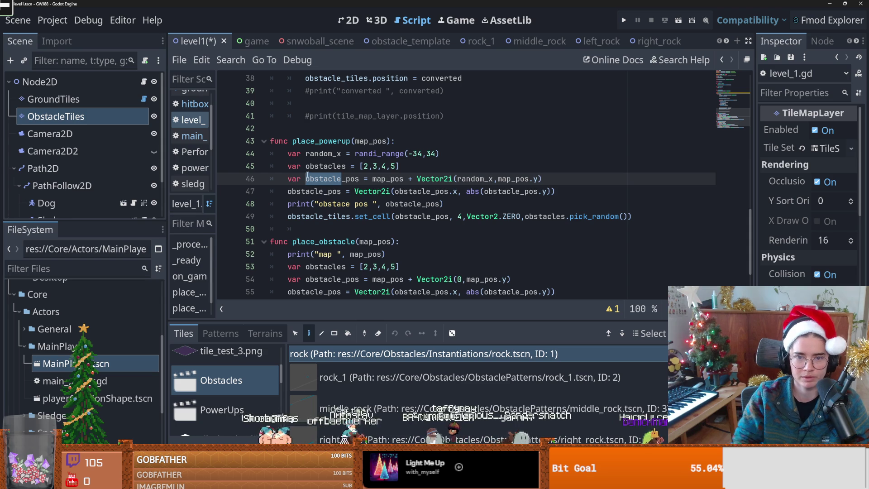
type("pw")
key("BackSpace")
type("ower_up")
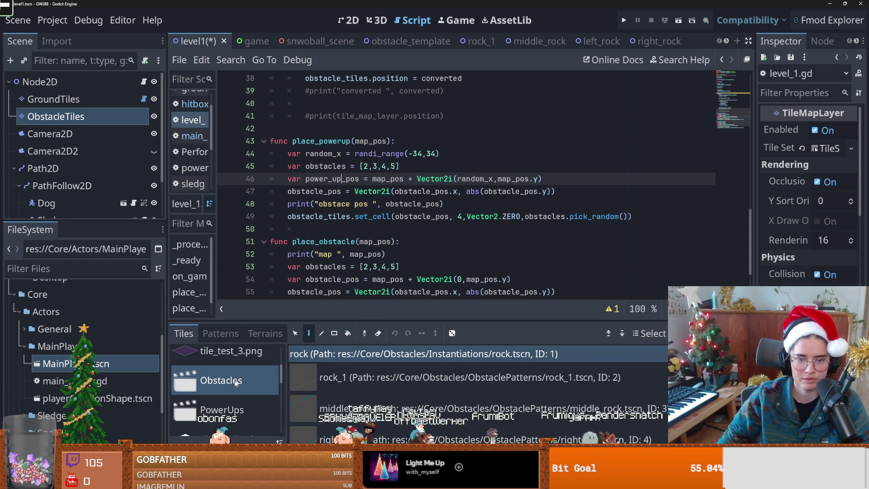
left_click(222, 409)
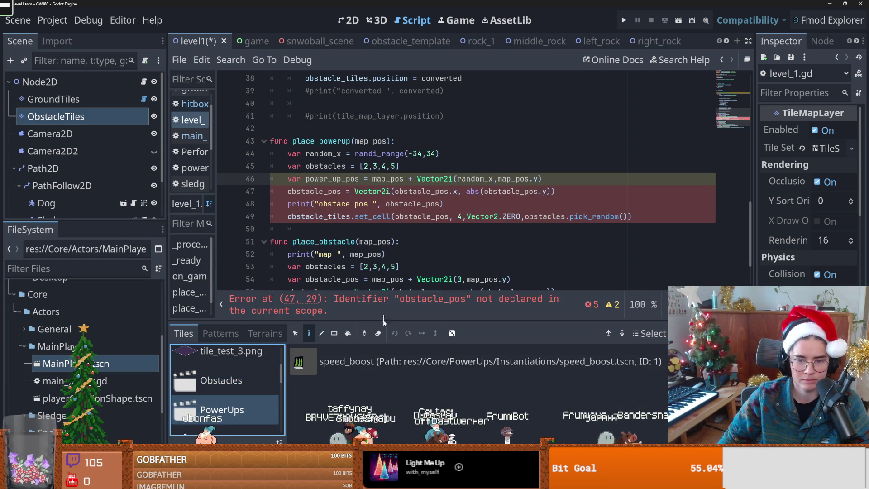
left_click(391, 166)
type("1")
Rename the remaining obstacle_pos references to power_up_pos and delete the debug print line
double_click(506, 191)
type("power_up_pos")
double_click(421, 191)
type("power_up_pos")
left_click(345, 179)
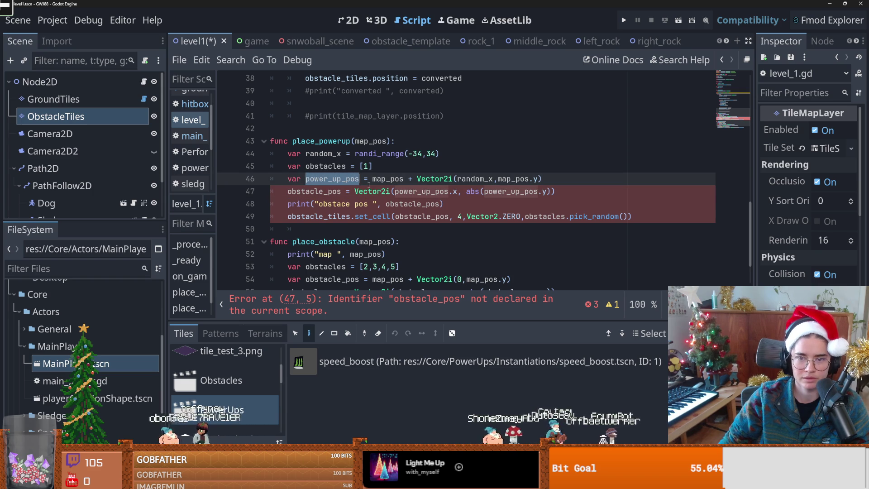
double_click(314, 191)
type("power_up_pos")
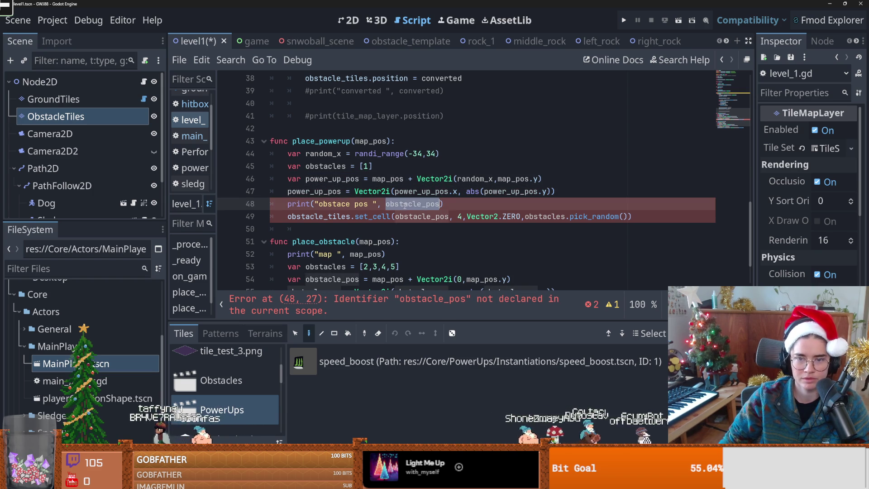
triple_click(403, 204)
key("BackSpace")
Rename the list to power_ups, pass power_up_pos and power_ups to set_cell, and save
double_click(420, 216)
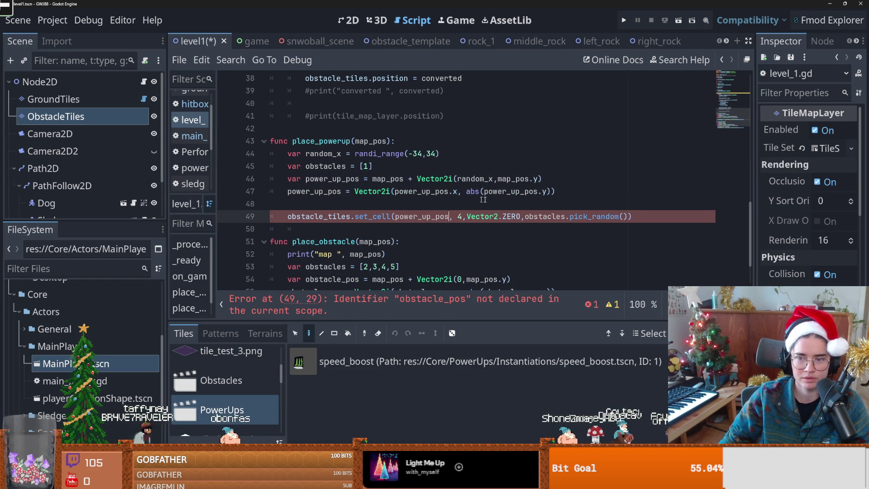
type("power_up_pos")
double_click(331, 166)
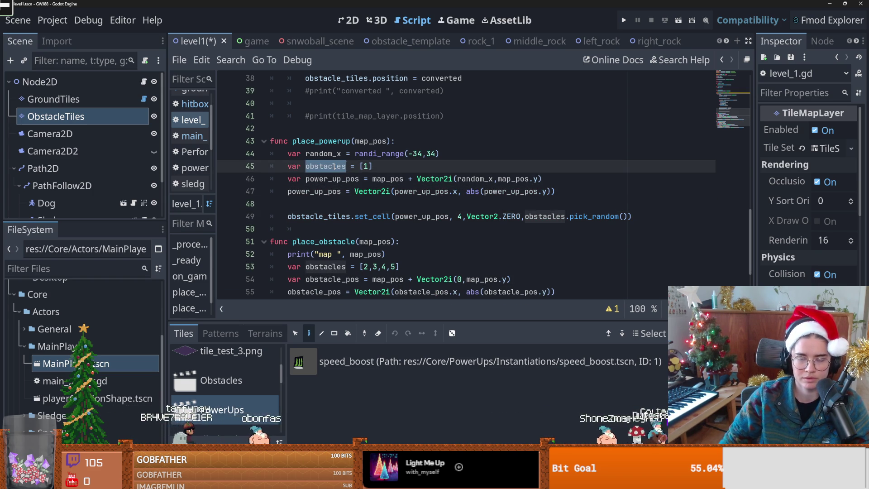
type("power_ups")
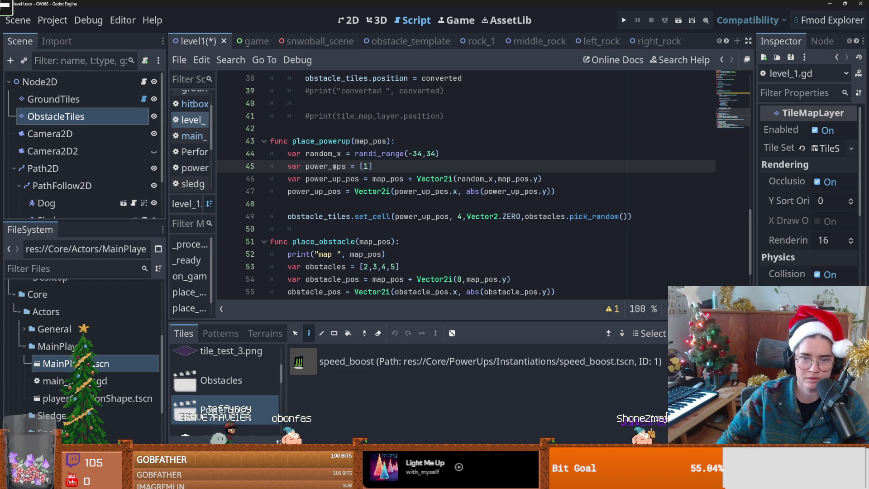
double_click(322, 166)
key("ctrl+c")
double_click(543, 216)
key("ctrl+v")
key("ctrl+s")
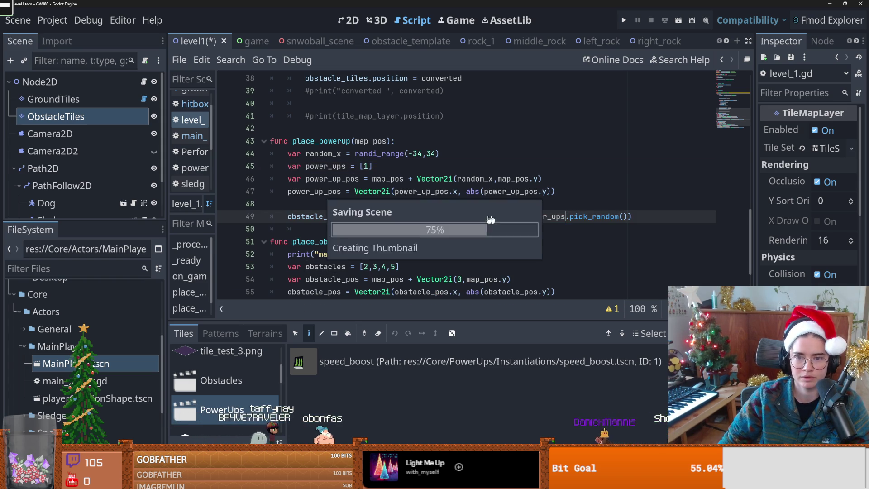
key("Up")
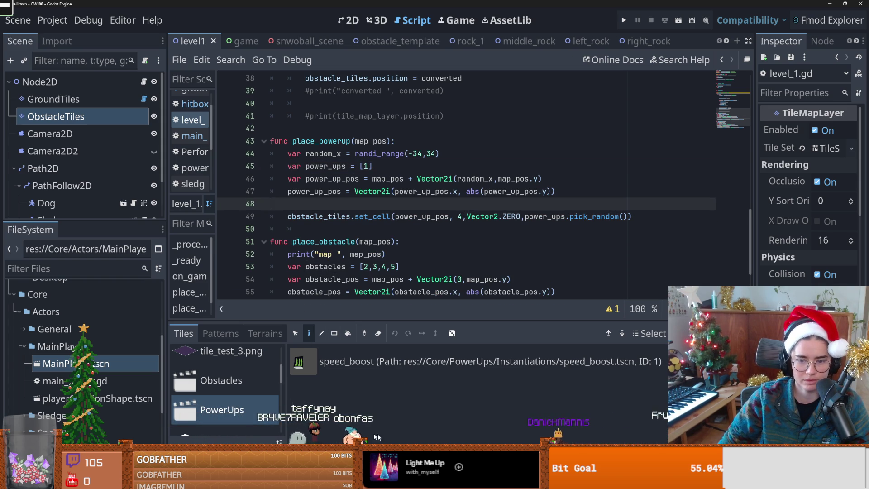
double_click(459, 217)
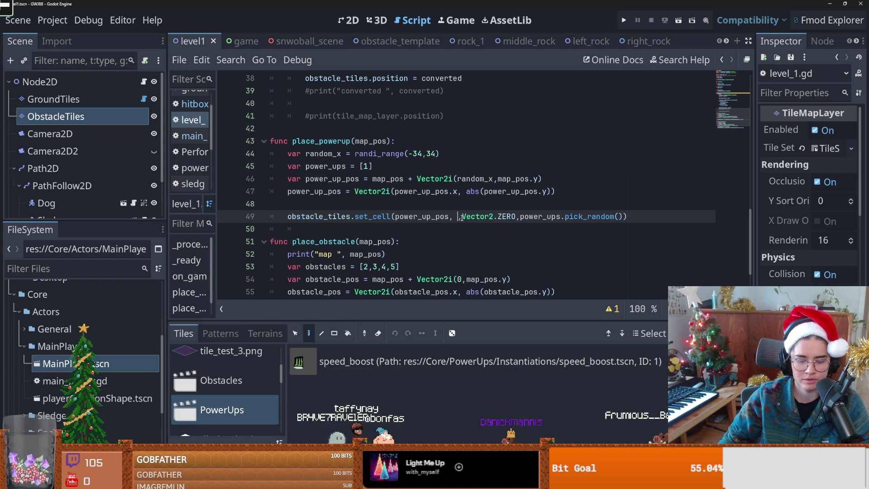
Change set_cell's source to 5, then test-run the level and stop it
type("5,")
left_click(498, 191)
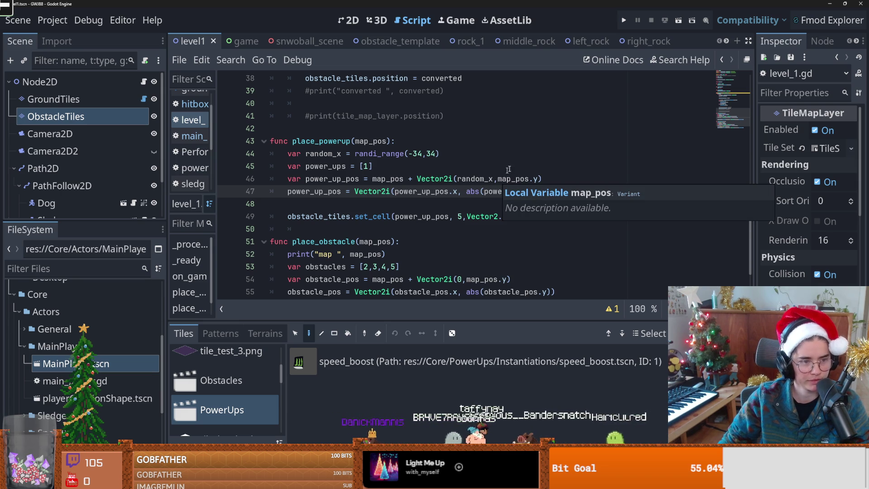
left_click(510, 148)
left_click(623, 20)
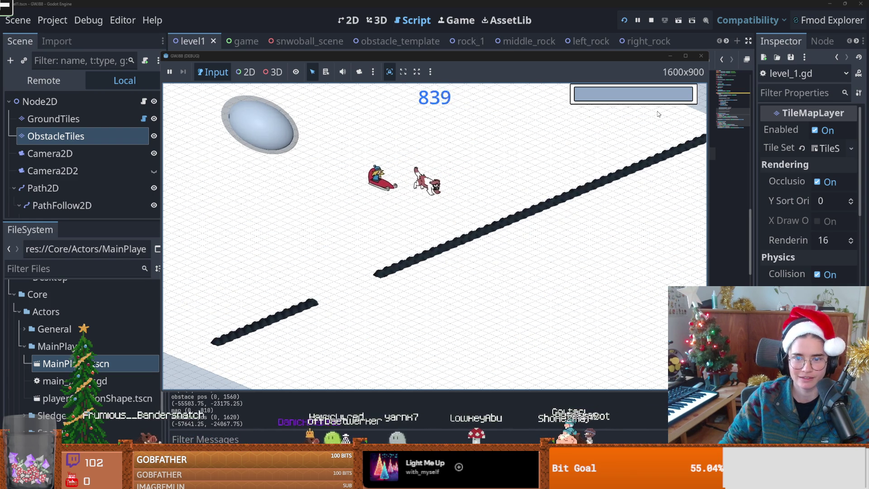
left_click(701, 55)
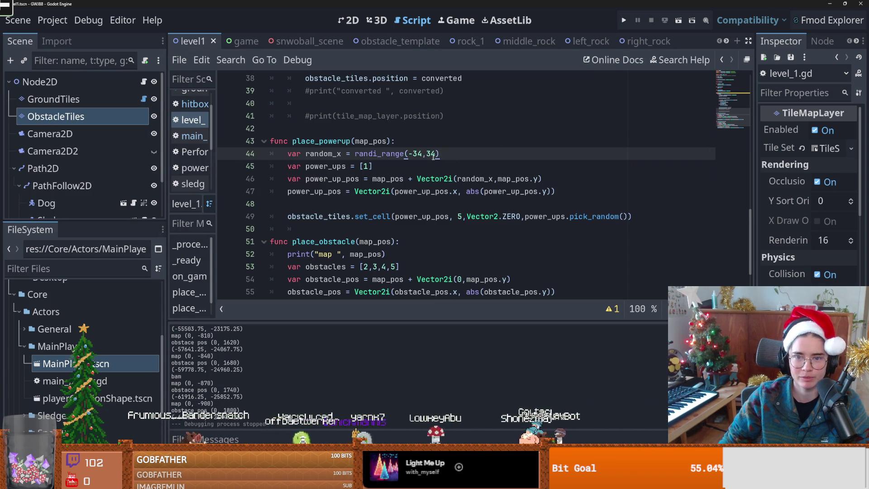
Change the spawn check to map_pos.y%80 and the range to randi_range(-30,30), then run with F5
scroll(418, 186, "up", 5)
double_click(374, 216)
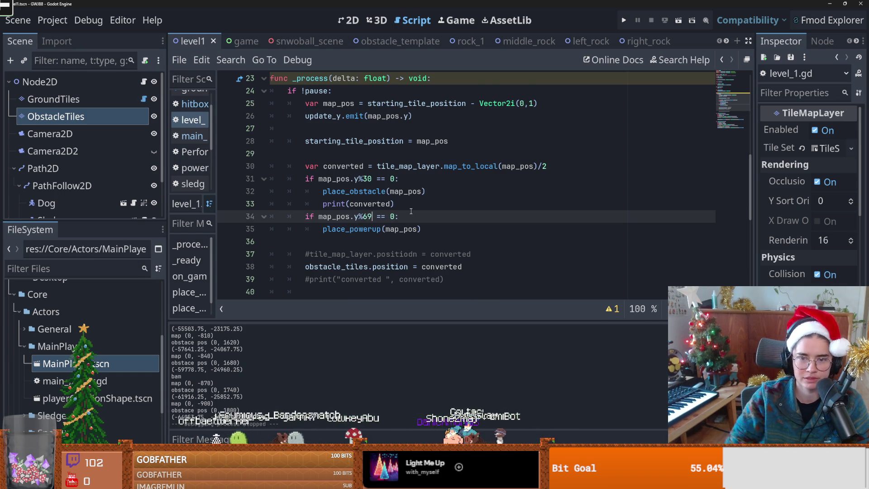
scroll(411, 211, "down", 2)
key("BackSpace")
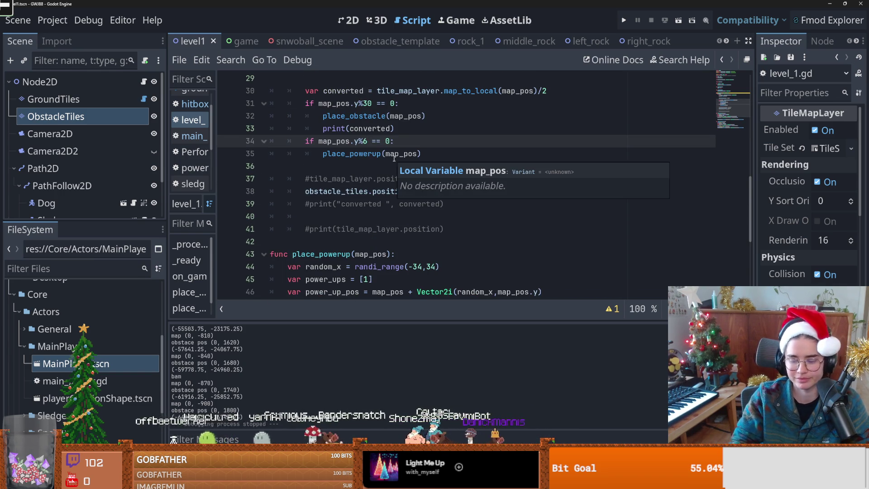
key("BackSpace")
type("80")
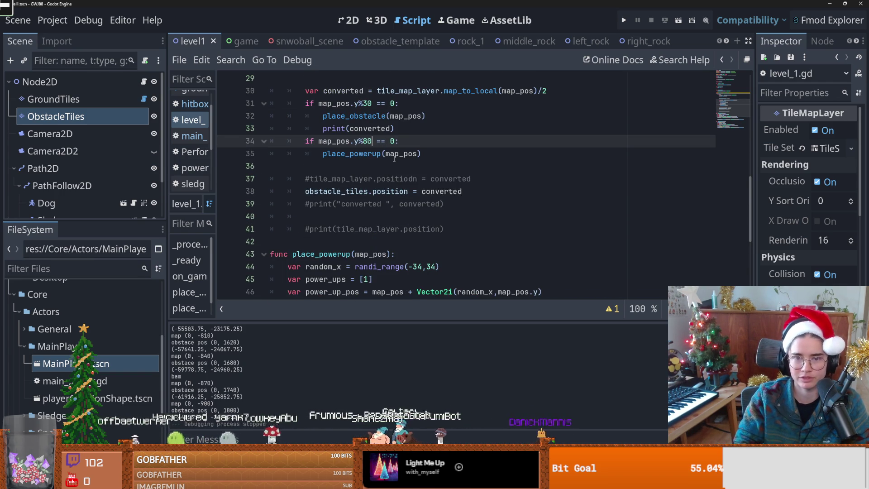
left_click(423, 266)
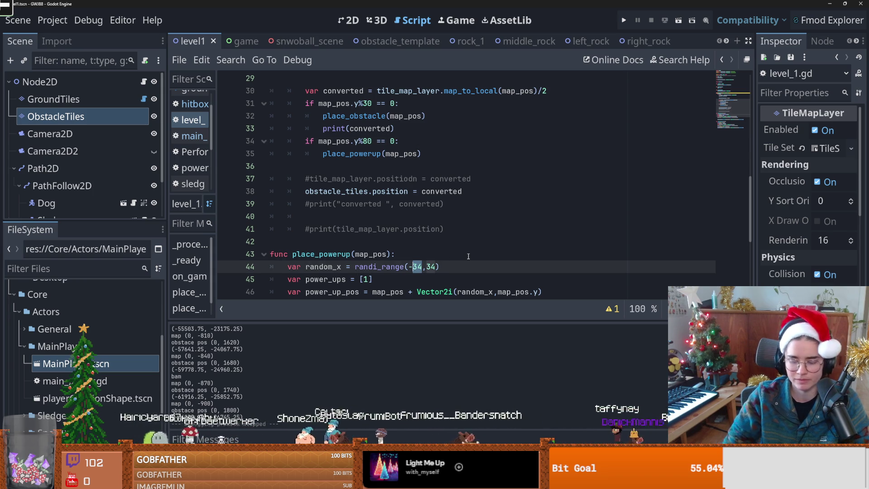
type("30")
left_click(434, 267)
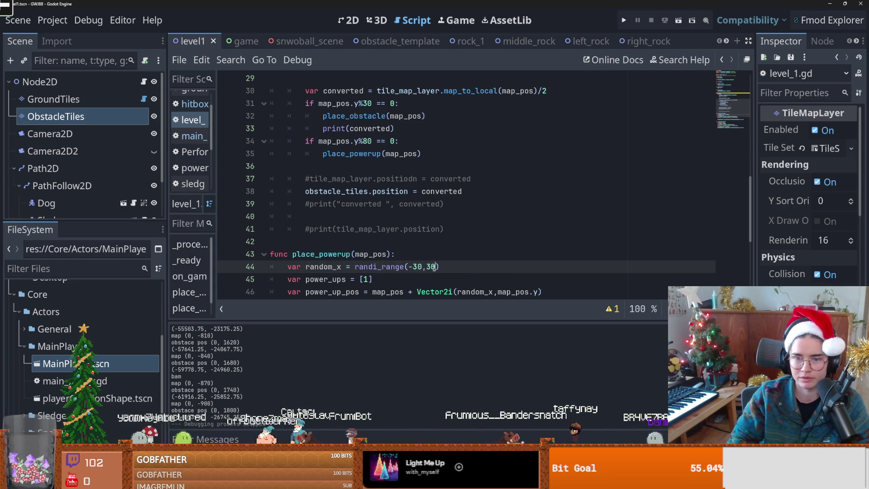
key("F5")
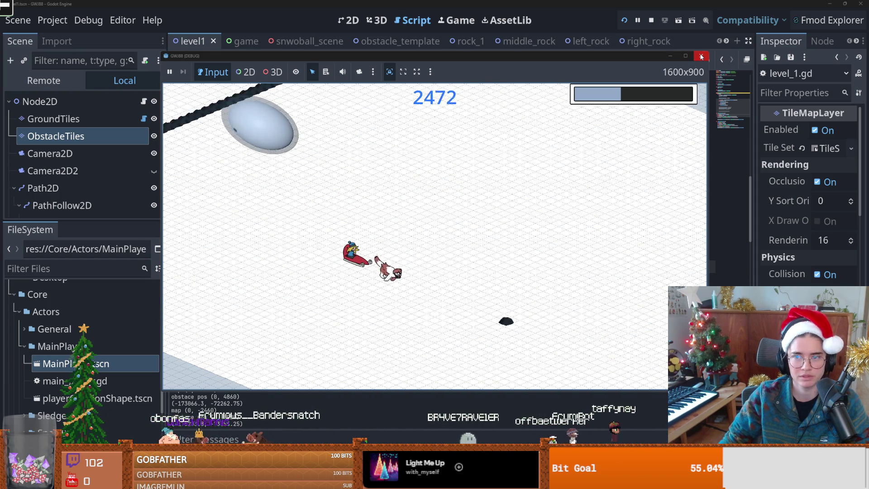
Stop the test run, save the scene, and zoom around the level1 layout in the 2D view
key("F8")
key("ctrl+s")
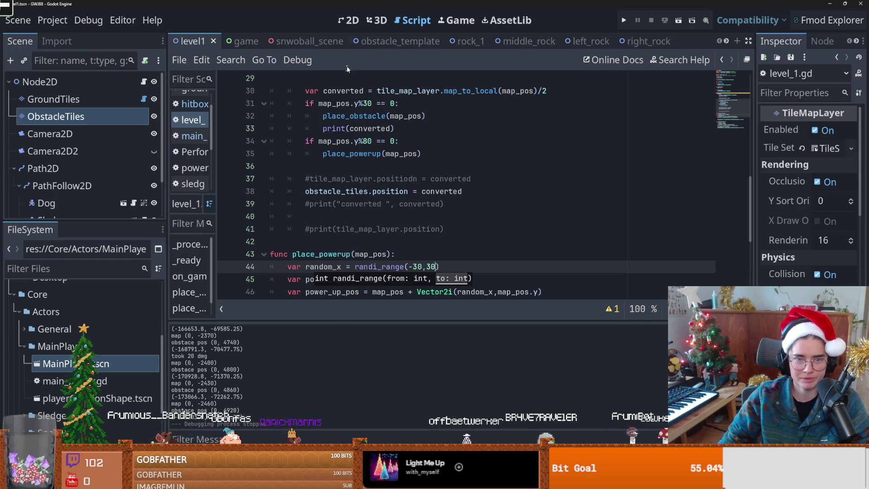
left_click(350, 21)
scroll(452, 235, "up", 2)
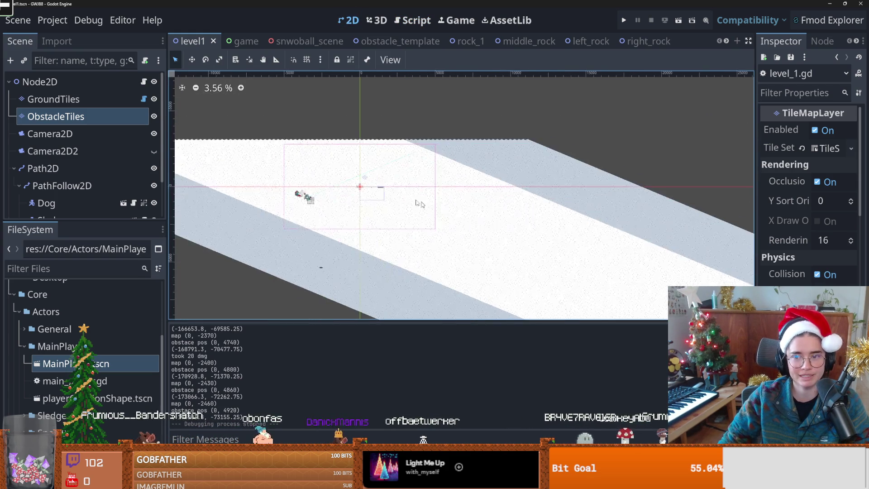
scroll(458, 240, "down", 1)
scroll(430, 236, "down", 3)
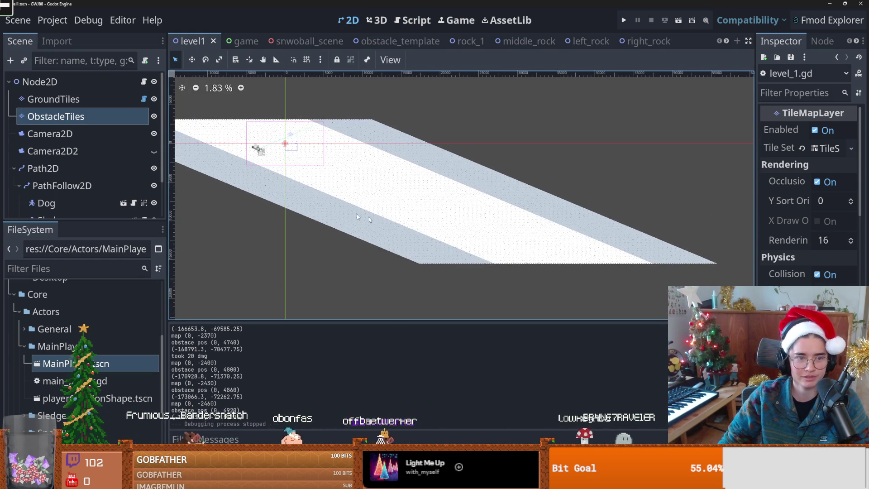
scroll(375, 227, "up", 1)
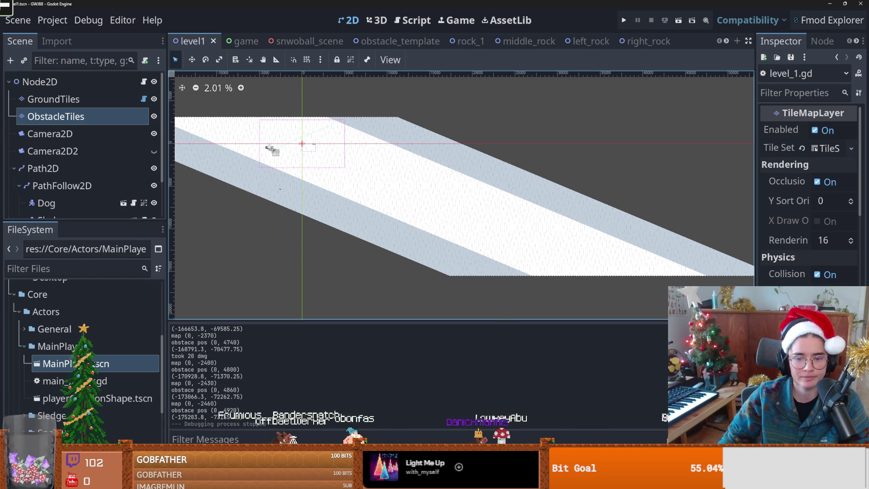
key("alt+Tab")
Enter the summary 'placing power ups' and commit the level and hitbox scripts to main
left_click(229, 257)
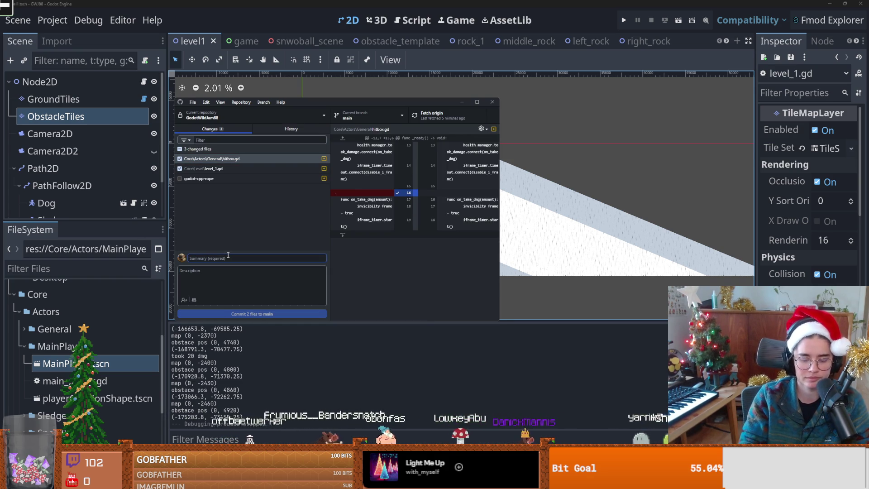
type("placing power ups")
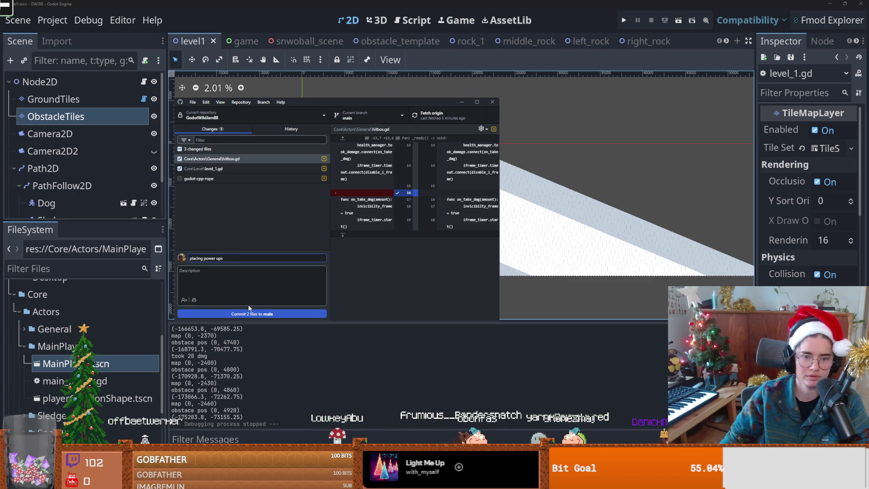
left_click(249, 313)
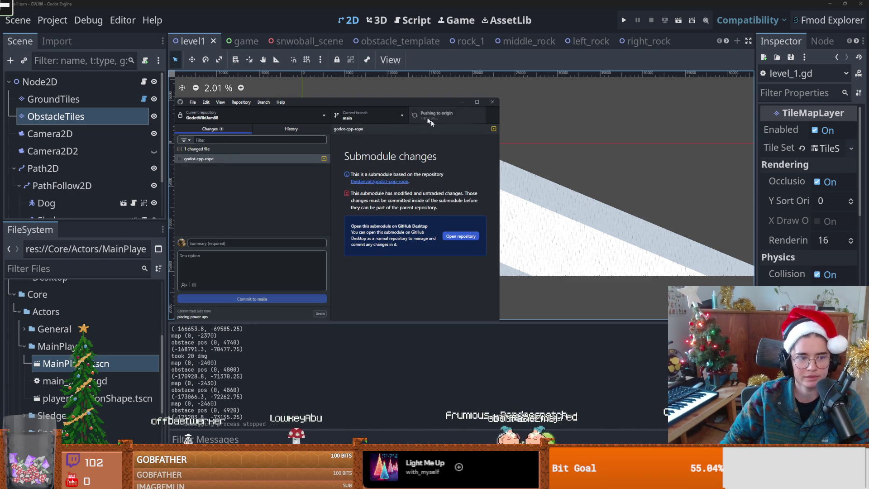